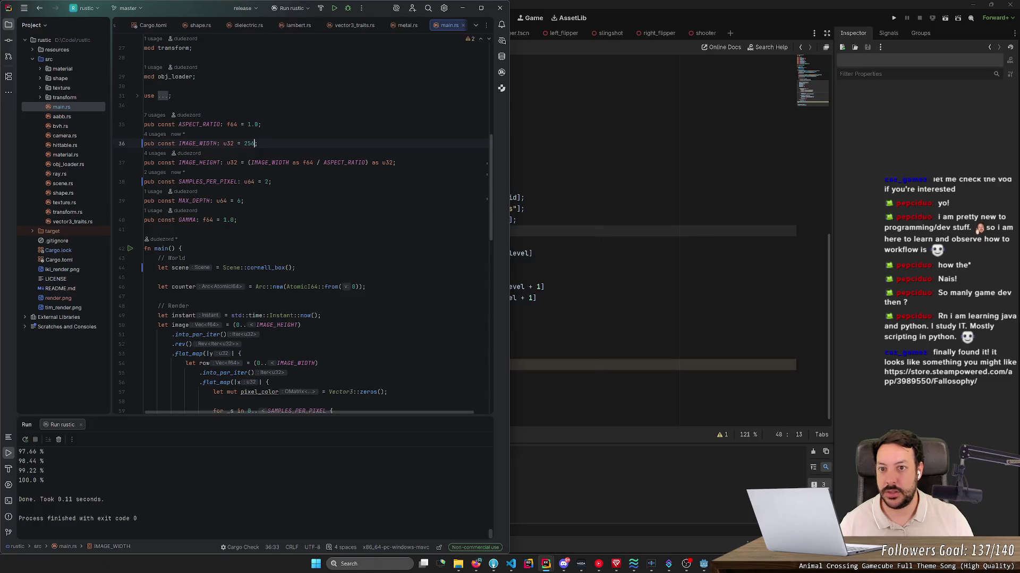
- Rerun the ray tracer, view render.png's Cornell box image, then close the rustic project window
{"action": "left_click", "coordinate": [334, 8]}
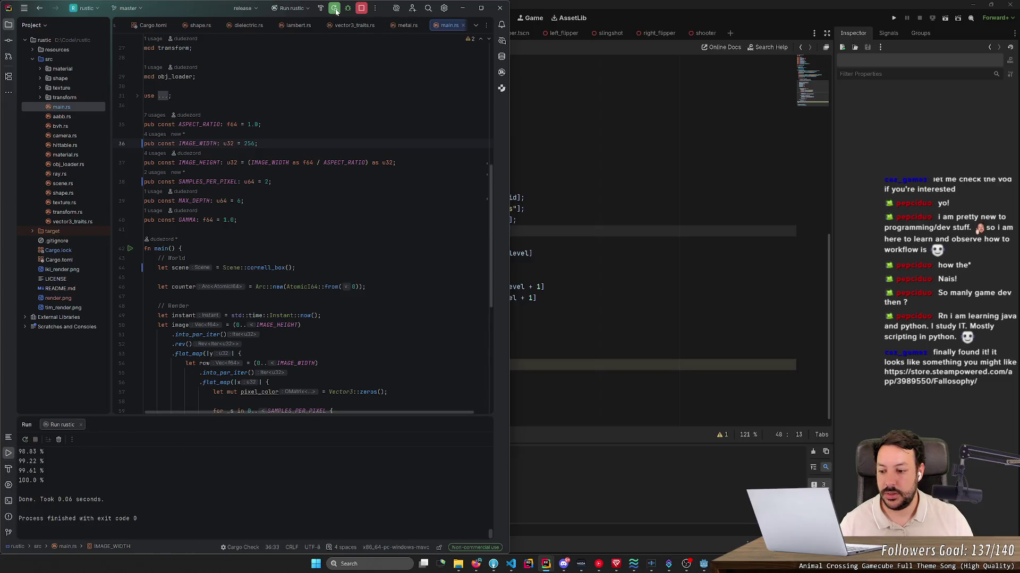
{"action": "double_click", "coordinate": [72, 298]}
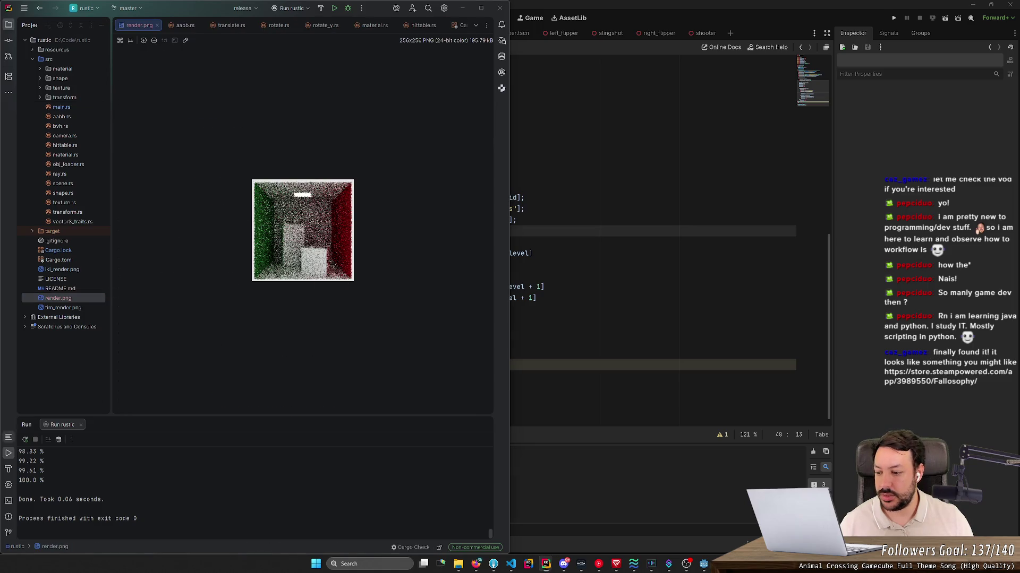
{"action": "left_click", "coordinate": [7, 345]}
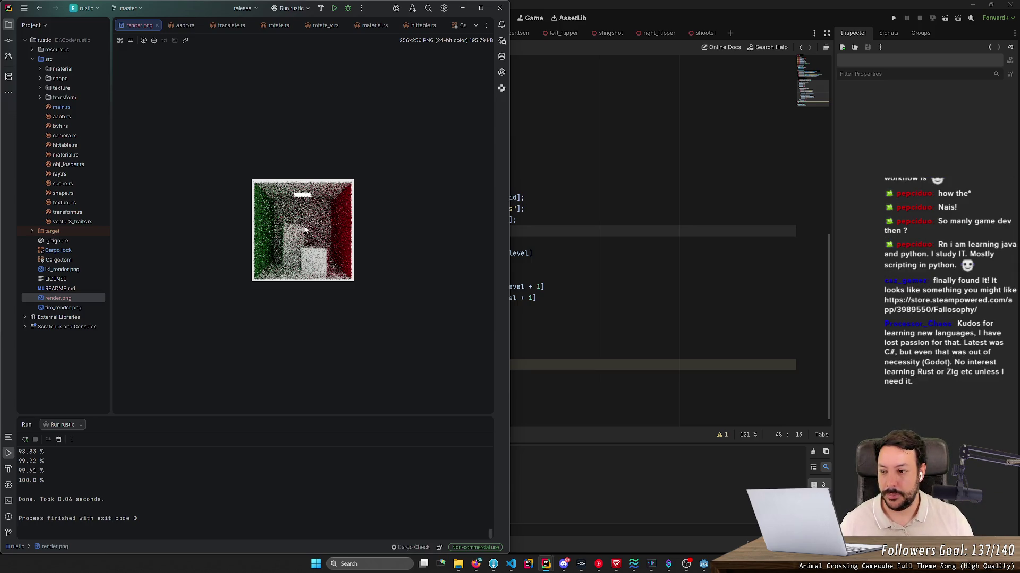
{"action": "left_click", "coordinate": [499, 9]}
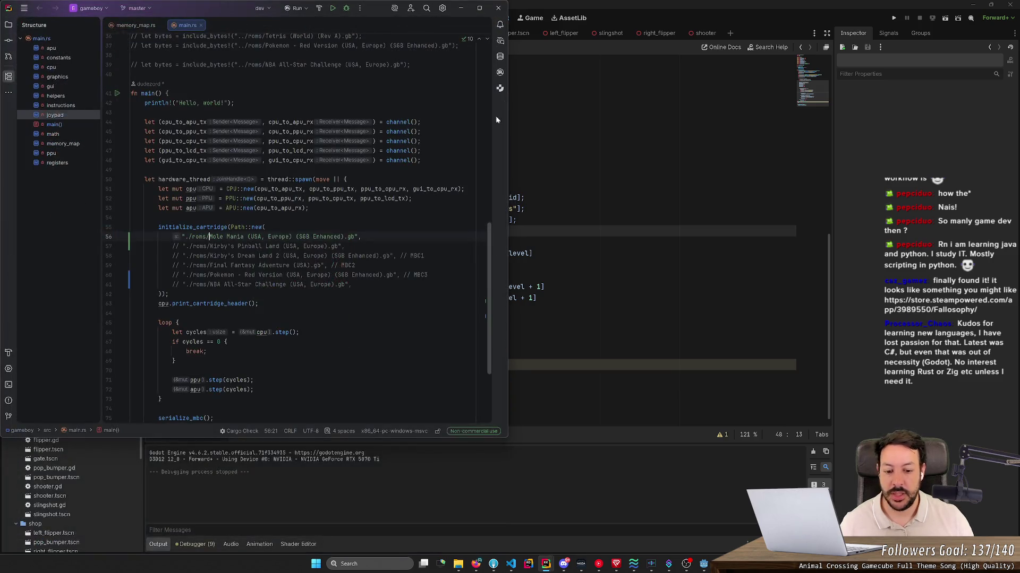
- Open the pokemon project from RustRover's taskbar recent-projects list
{"action": "right_click", "coordinate": [547, 567]}
{"action": "left_click", "coordinate": [539, 503]}
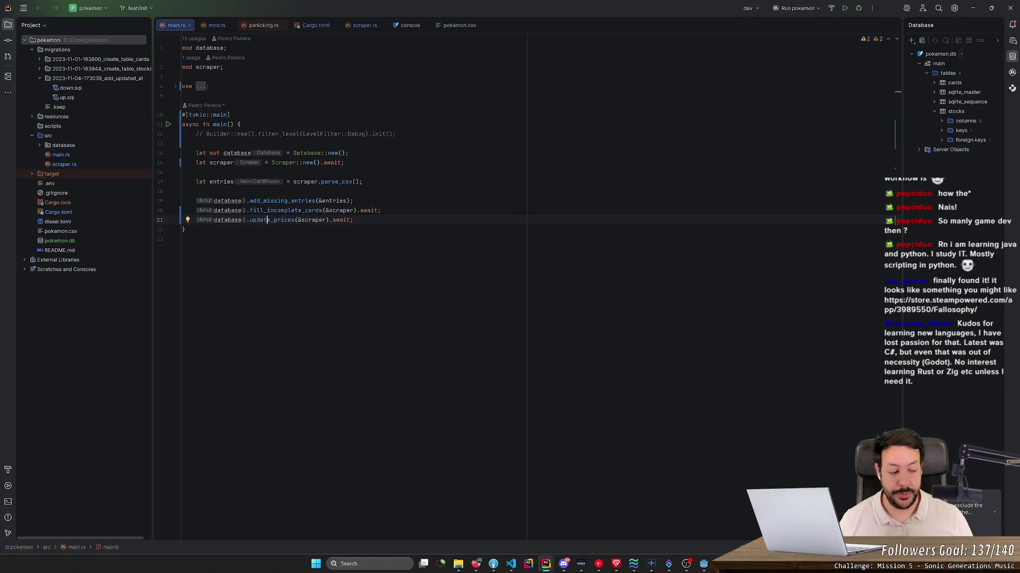
{"action": "mouse_move", "coordinate": [63, 25]}
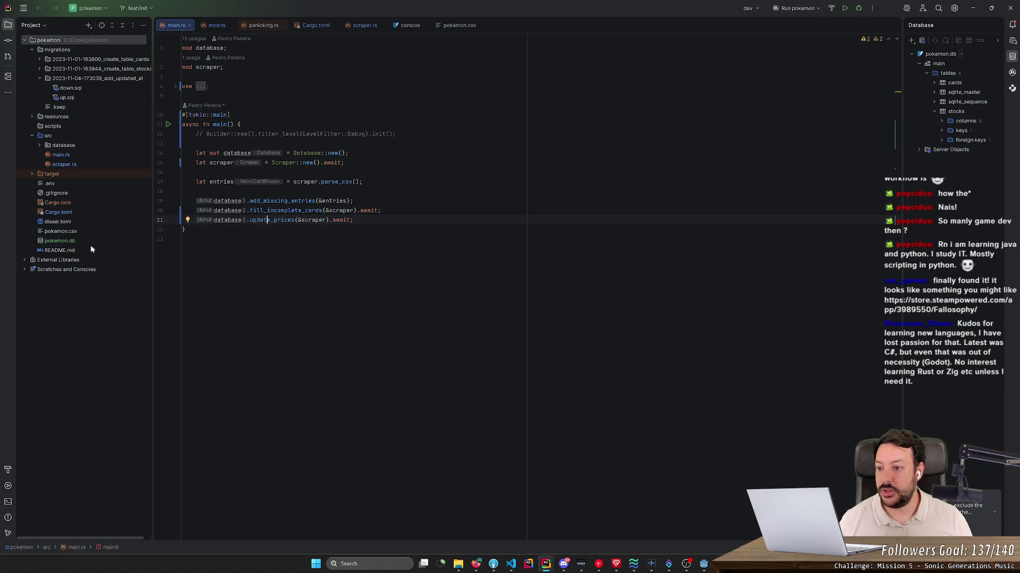
- Open pokemon.csv in the Project tree, then bring Firefox to the front
{"action": "double_click", "coordinate": [59, 231]}
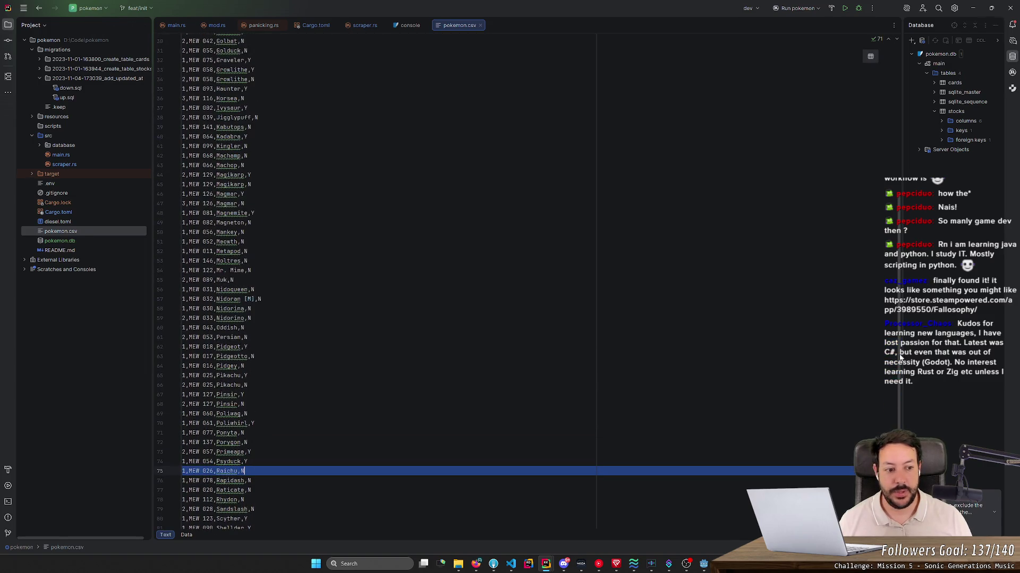
{"action": "scroll", "coordinate": [900, 352], "scroll_direction": "up", "scroll_amount": 10}
{"action": "scroll", "coordinate": [900, 352], "scroll_direction": "down", "scroll_amount": 10}
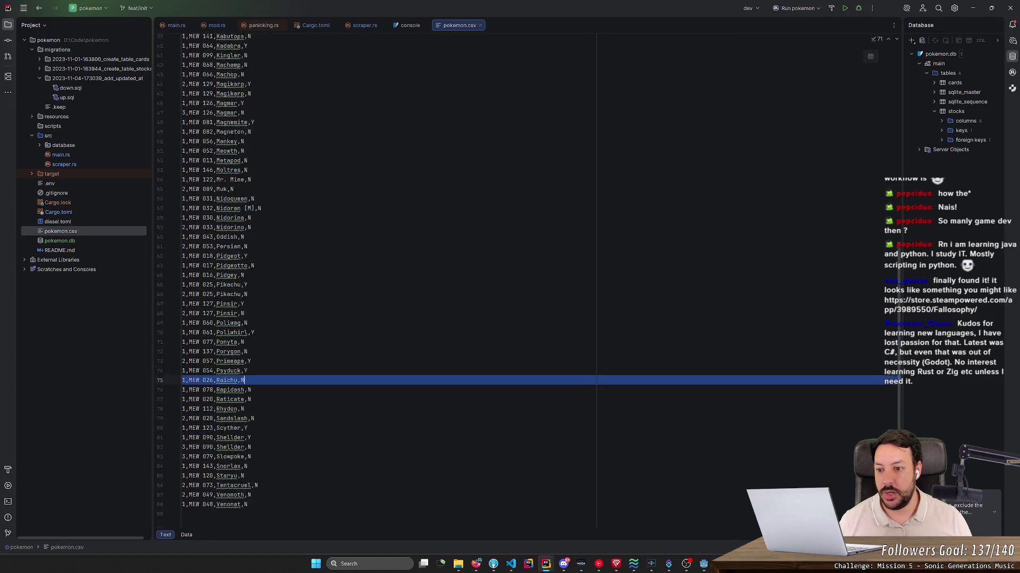
{"action": "scroll", "coordinate": [900, 353], "scroll_direction": "up", "scroll_amount": 10}
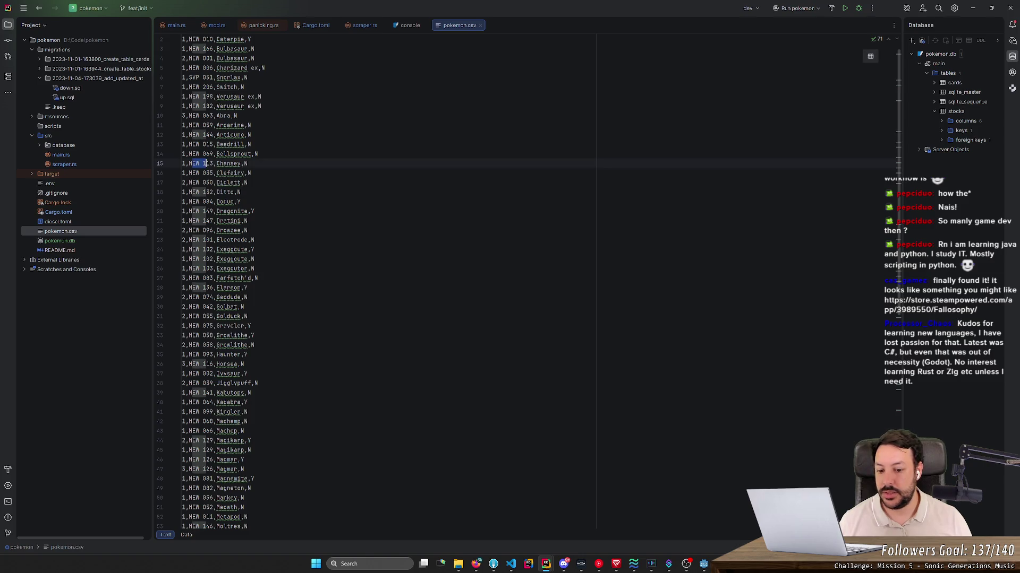
{"action": "left_click", "coordinate": [476, 565]}
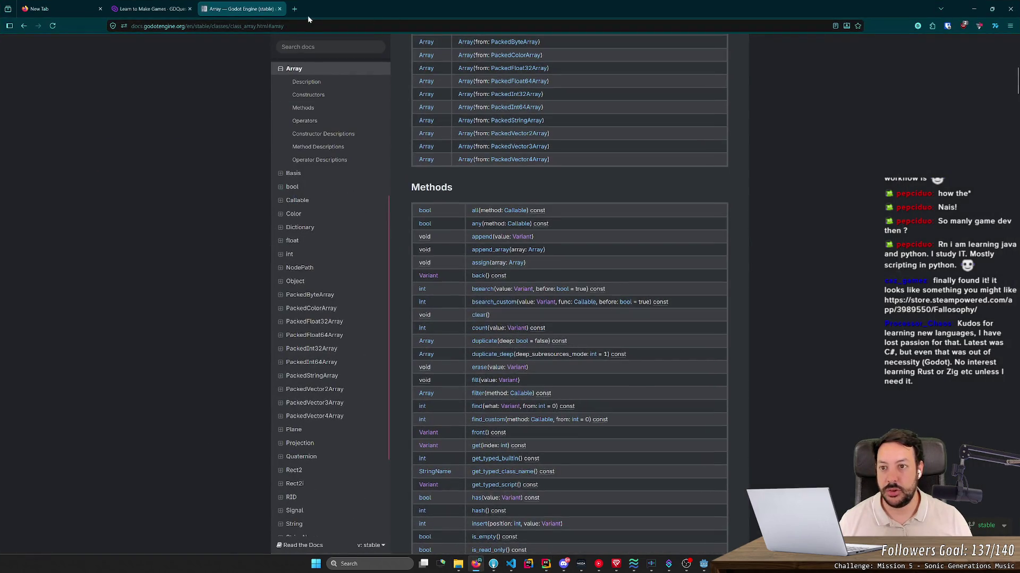
- Load cardmarket.com in a new tab and enter its Pokémon section
{"action": "key", "text": "ctrl+t"}
{"action": "type", "text": "cardmarket.com/"}
{"action": "key", "text": "Return"}
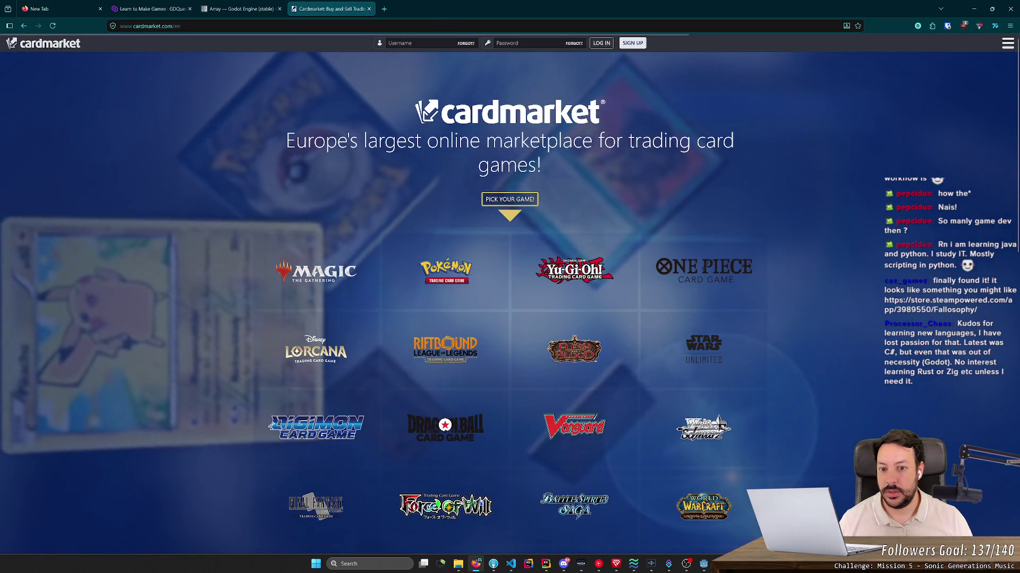
{"action": "left_click", "coordinate": [443, 281]}
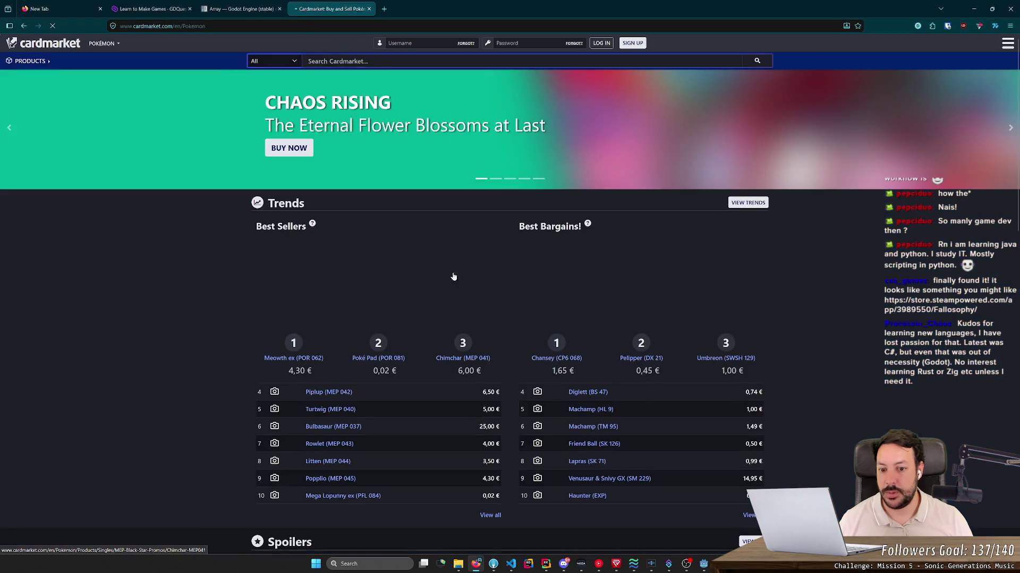
- Copy MEW 063 from the CSV, search it on Cardmarket and view the Abra card page
{"action": "key", "text": "alt+Tab"}
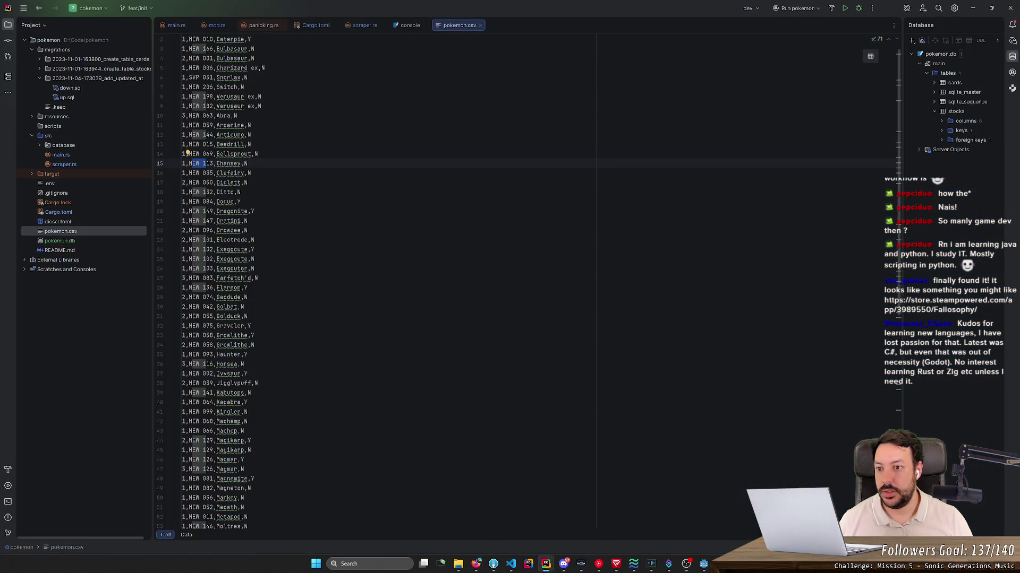
{"action": "left_click_drag", "start_coordinate": [214, 116], "coordinate": [189, 115]}
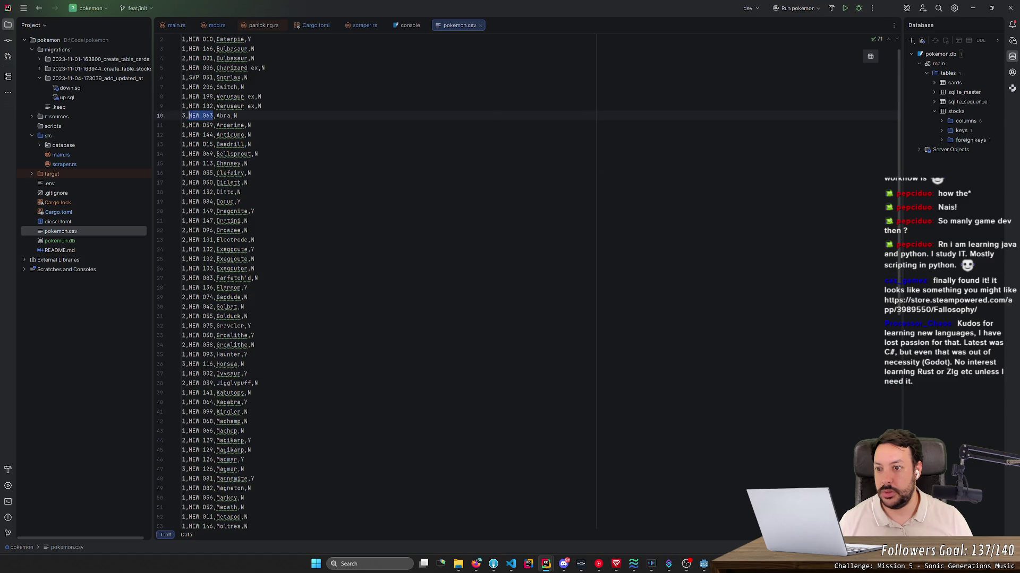
{"action": "key", "text": "alt+Tab"}
{"action": "type", "text": "MEW 063"}
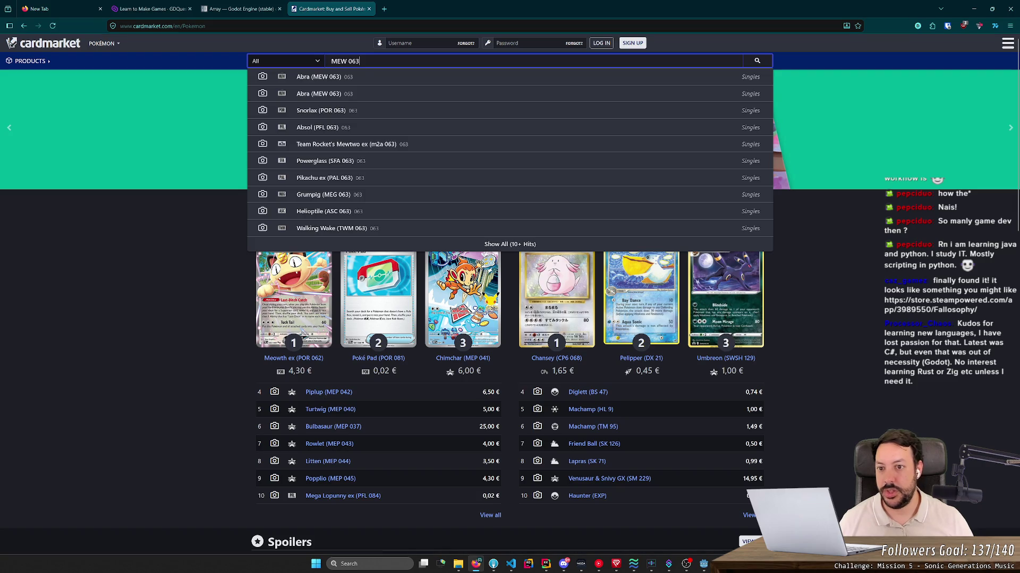
{"action": "left_click", "coordinate": [329, 77]}
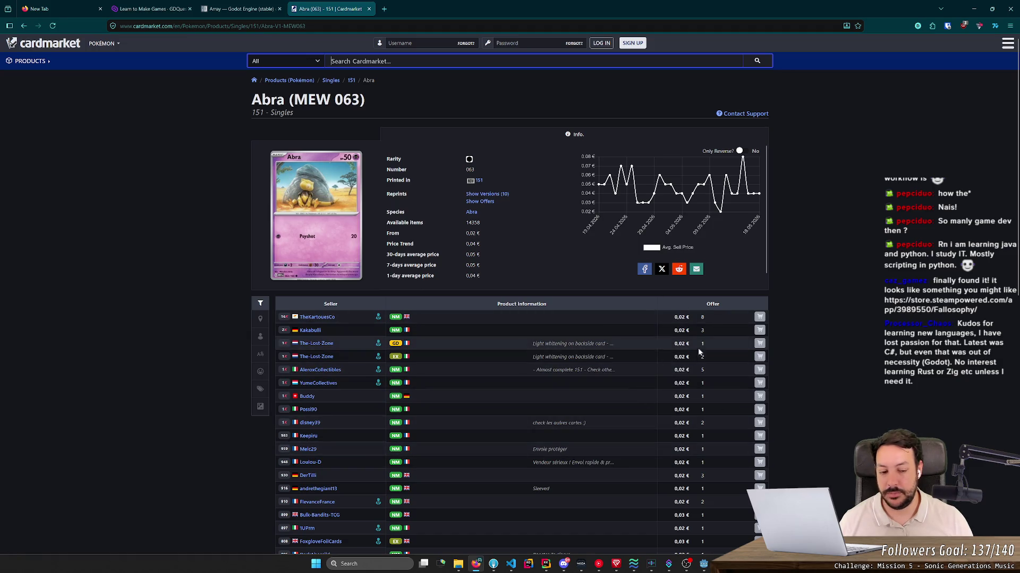
{"action": "scroll", "coordinate": [673, 334], "scroll_direction": "down", "scroll_amount": 1}
{"action": "scroll", "coordinate": [674, 398], "scroll_direction": "up", "scroll_amount": 1}
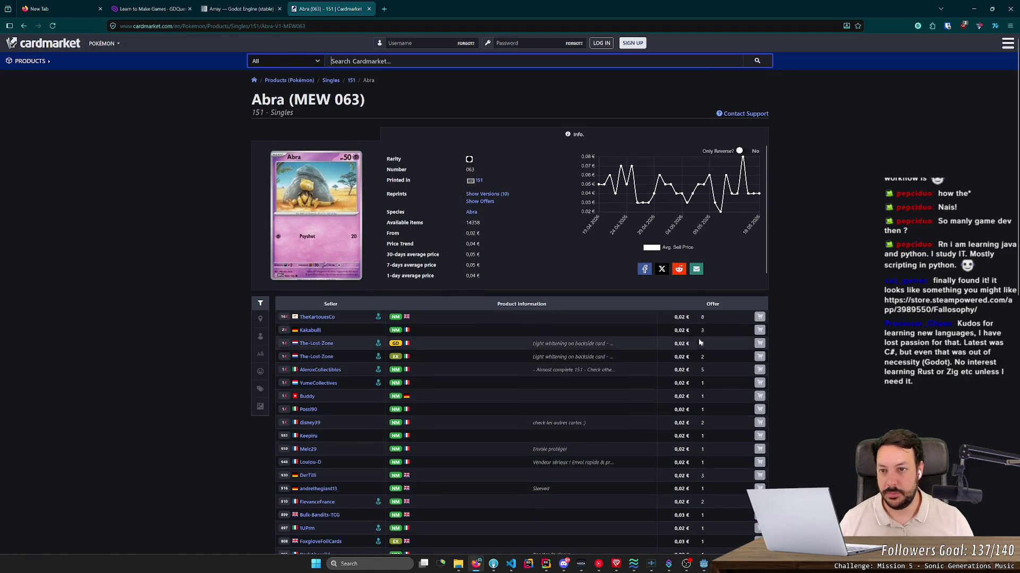
{"action": "key", "text": "ctrl+shift+Tab"}
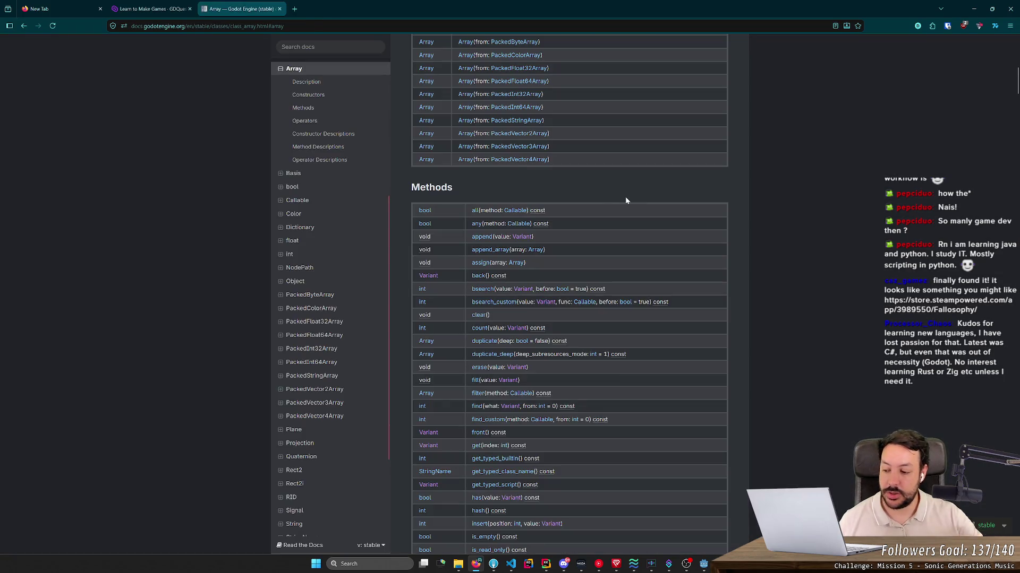
- Open pokemon.db in the Database panel and show the cards table data
{"action": "left_click", "coordinate": [971, 14]}
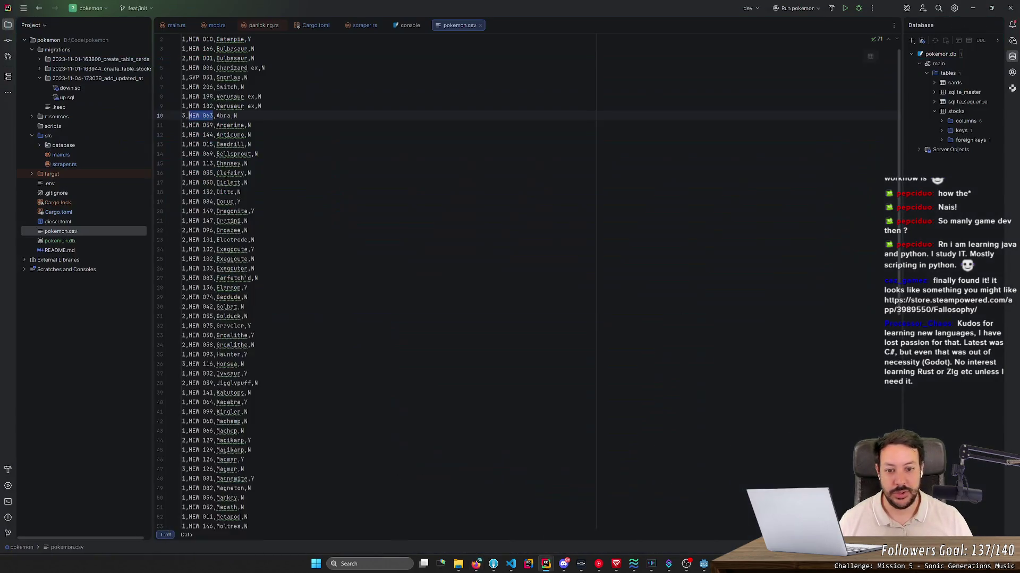
{"action": "double_click", "coordinate": [58, 241]}
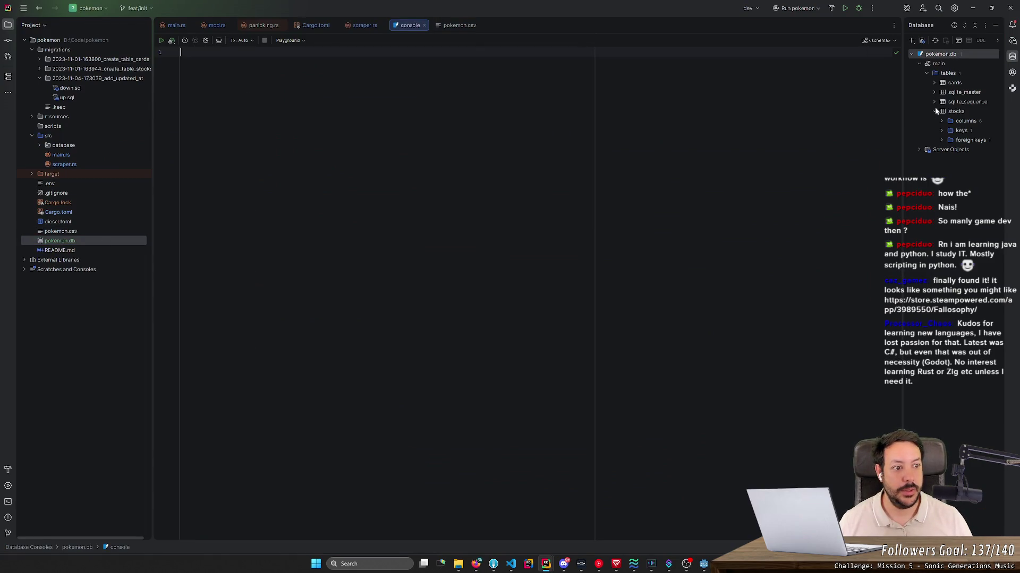
{"action": "left_click_drag", "start_coordinate": [902, 121], "coordinate": [685, 140]}
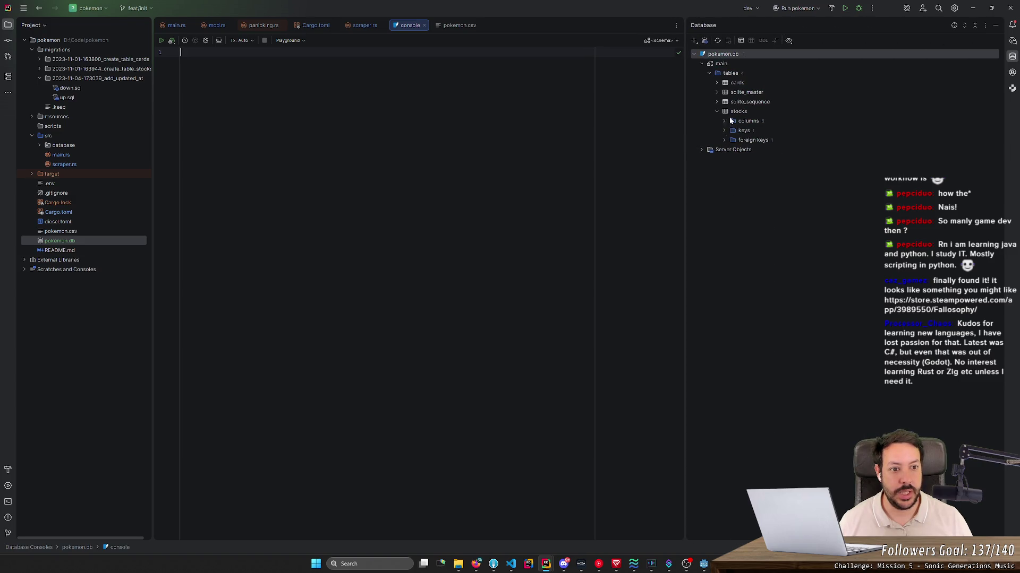
{"action": "double_click", "coordinate": [736, 83]}
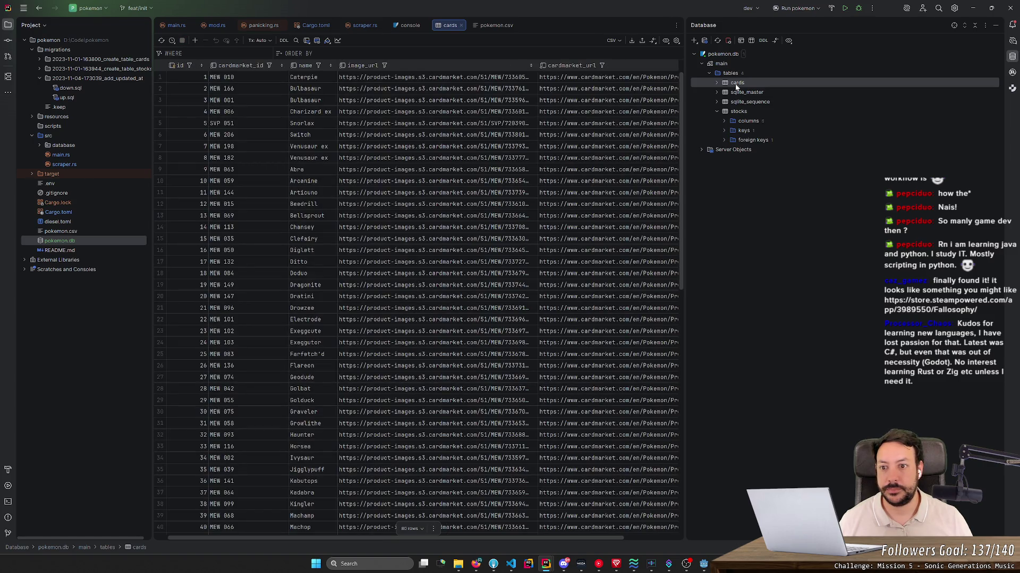
- Resize the panel and show the stocks table data
{"action": "left_click_drag", "start_coordinate": [684, 103], "coordinate": [886, 112]}
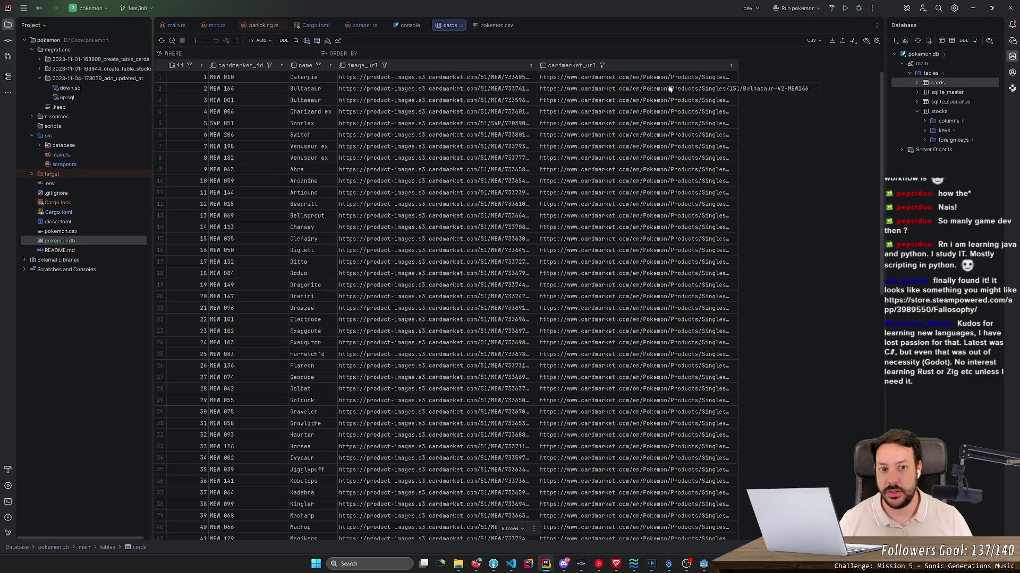
{"action": "double_click", "coordinate": [938, 111]}
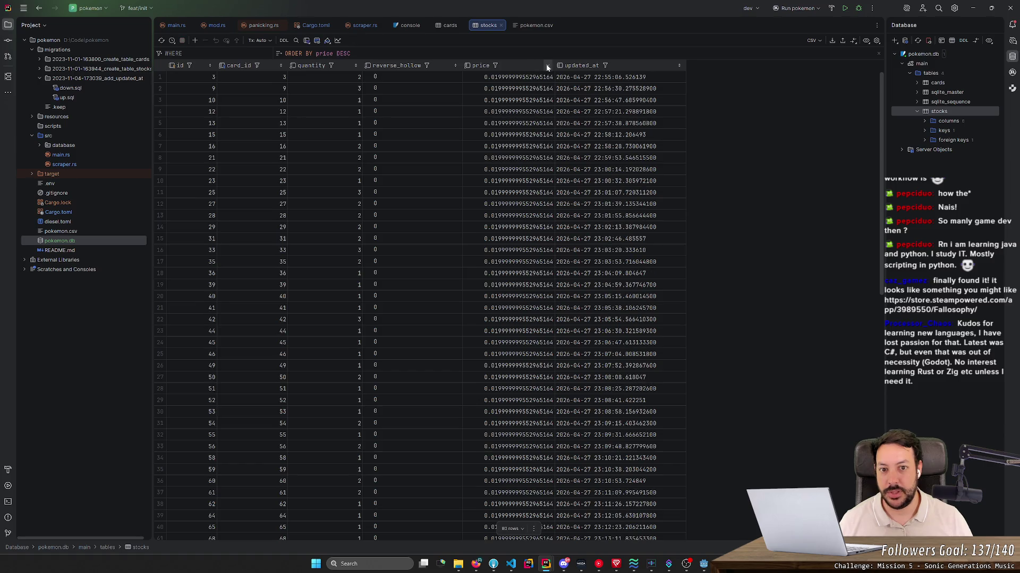
- Sort stocks by price descending and inspect the top prices and updated_at time
{"action": "left_click", "coordinate": [546, 65]}
{"action": "left_click", "coordinate": [491, 77]}
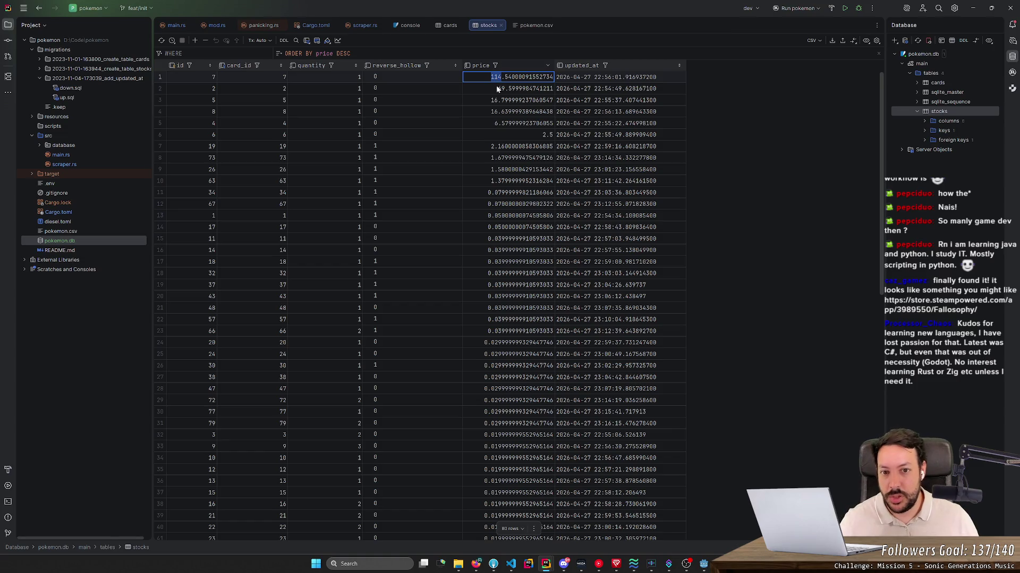
{"action": "left_click", "coordinate": [497, 86]}
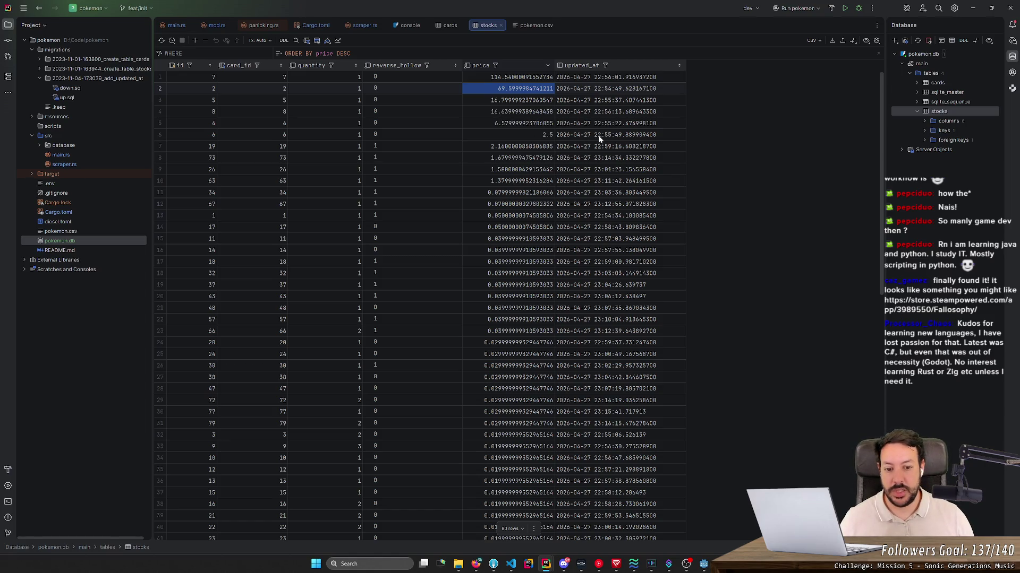
{"action": "left_click", "coordinate": [586, 77]}
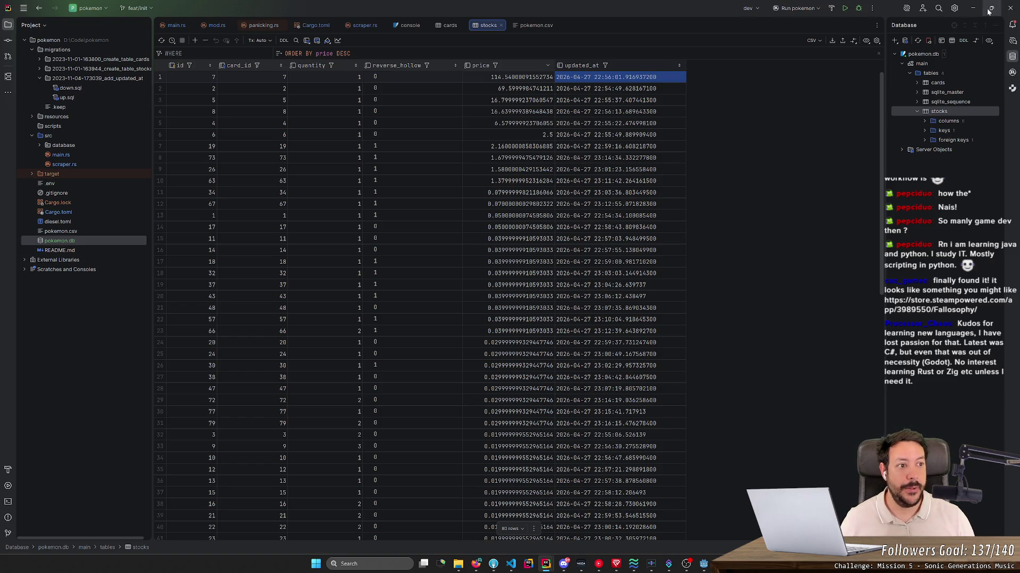
- Close the pokemon and gameboy project windows and confirm exiting RustRover
{"action": "left_click", "coordinate": [1009, 7]}
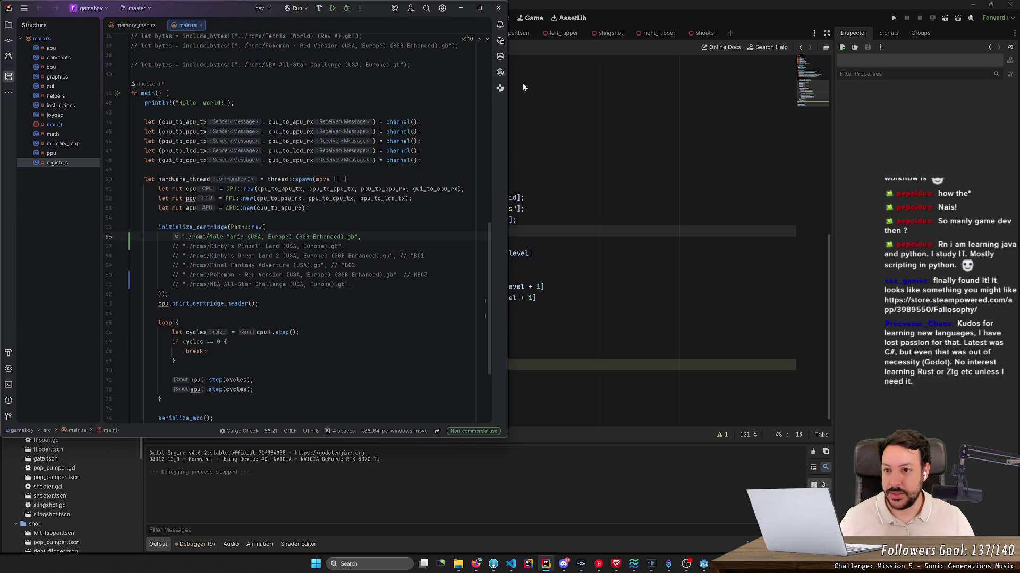
{"action": "left_click", "coordinate": [499, 8]}
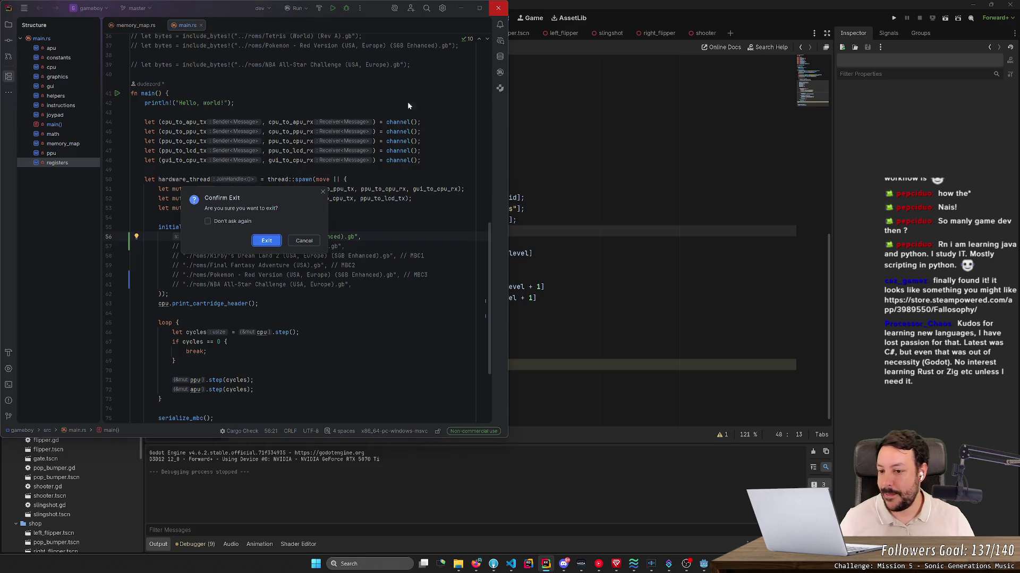
{"action": "left_click", "coordinate": [266, 237]}
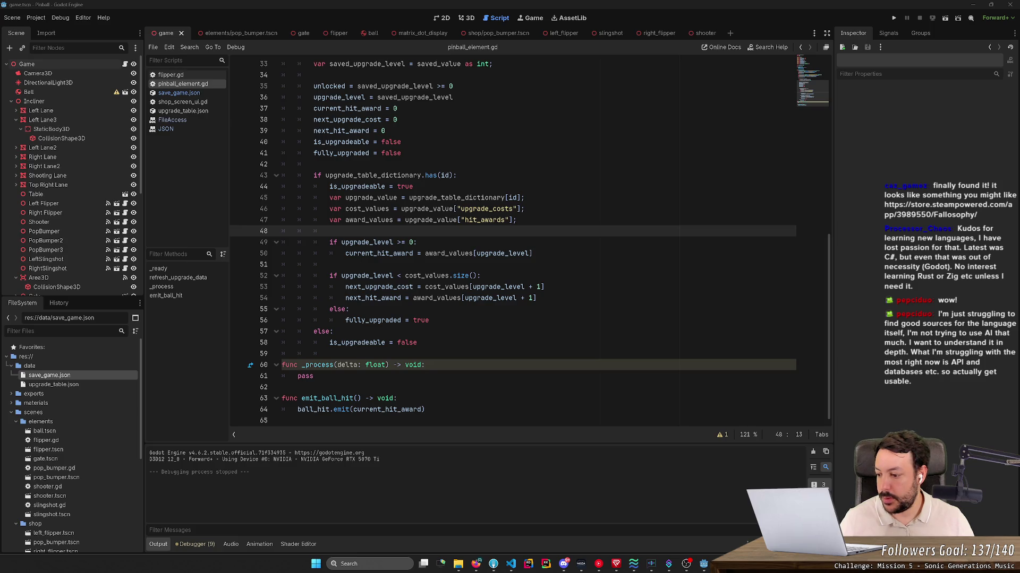
- Load the Fallosophy Steam store URL in a new browser tab
{"action": "left_click", "coordinate": [476, 564]}
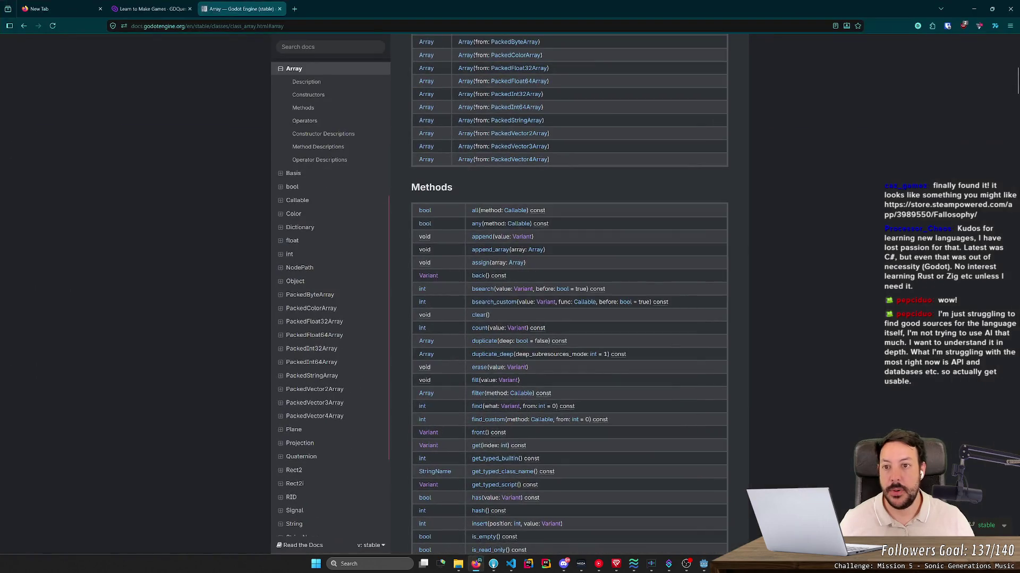
{"action": "left_click", "coordinate": [295, 9]}
{"action": "type", "text": "https://store.steampowered.com/app/3989550/Fallosophy/"}
{"action": "key", "text": "Return"}
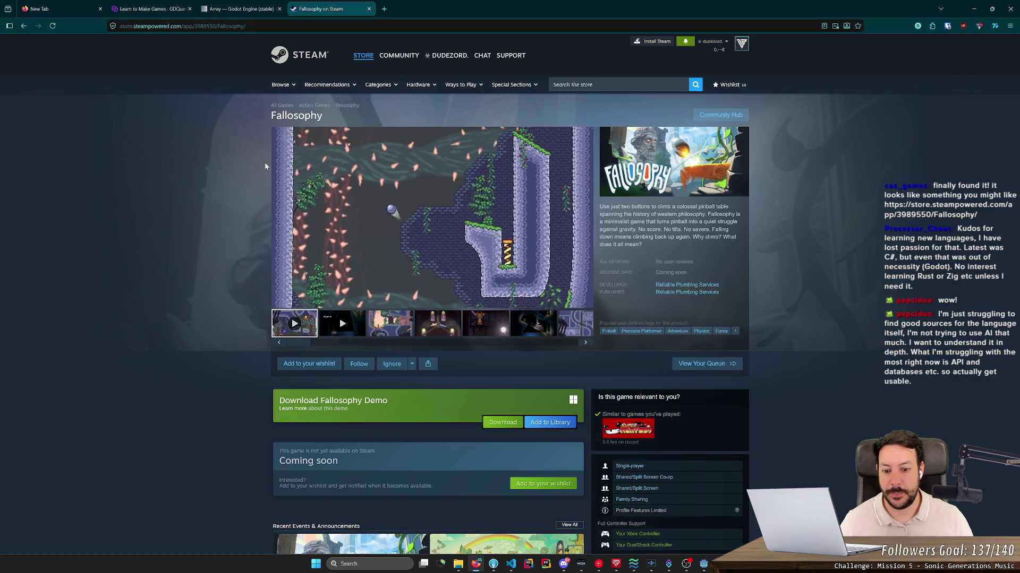
- Start installing the Fallosophy Demo via the Steam client and return to the store page
{"action": "left_click", "coordinate": [502, 422]}
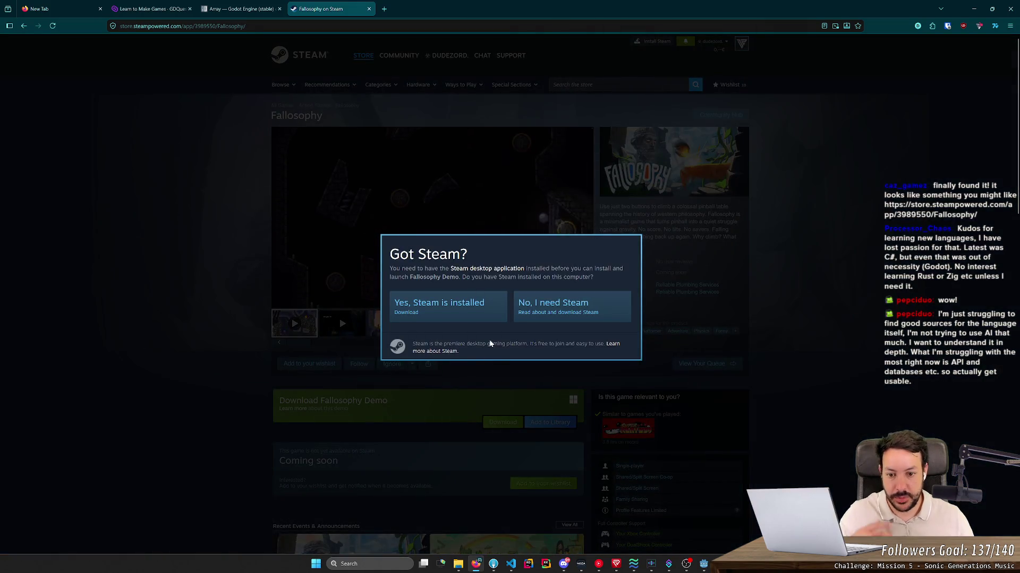
{"action": "left_click", "coordinate": [466, 308]}
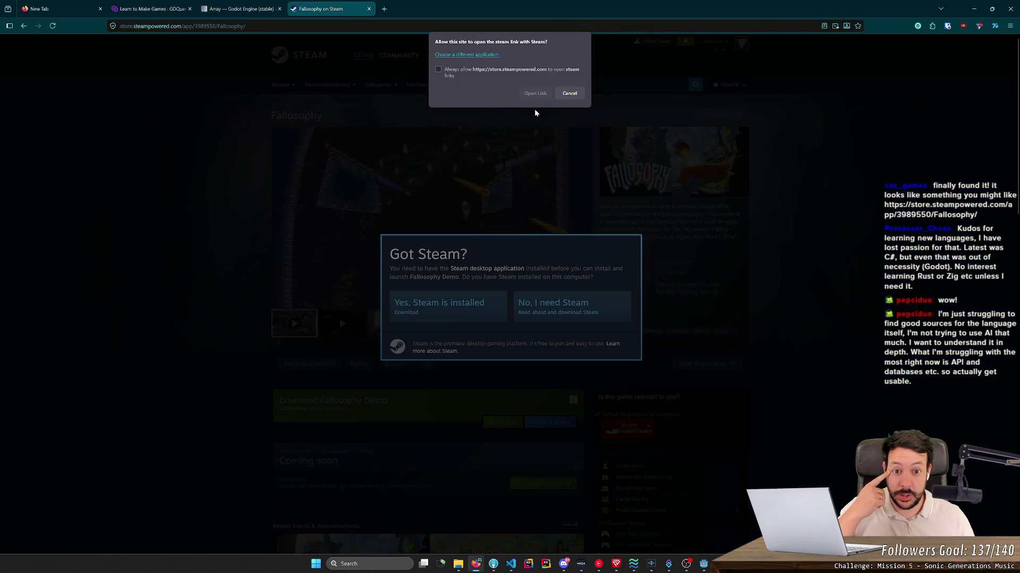
{"action": "left_click", "coordinate": [535, 94]}
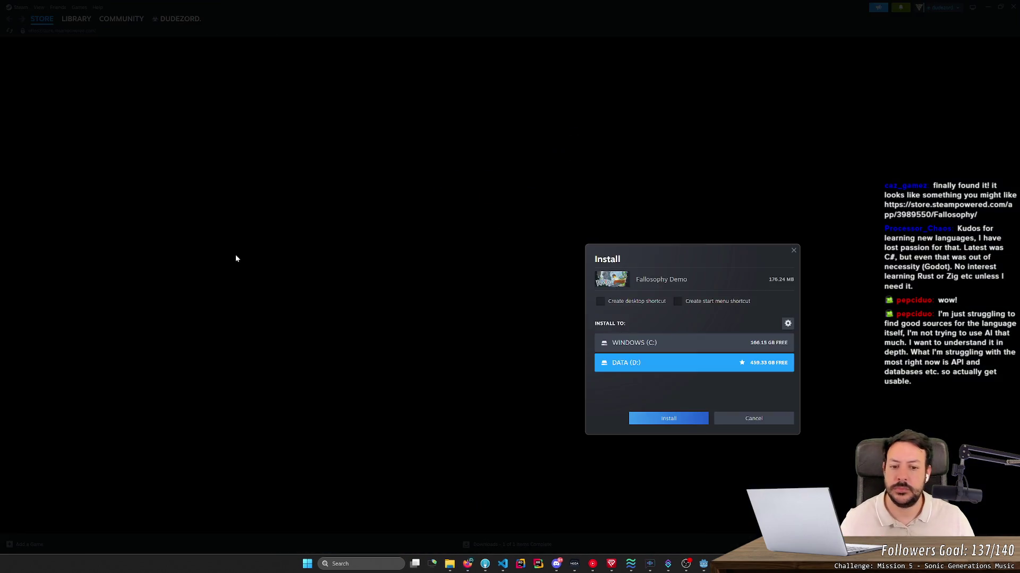
{"action": "left_click", "coordinate": [689, 418]}
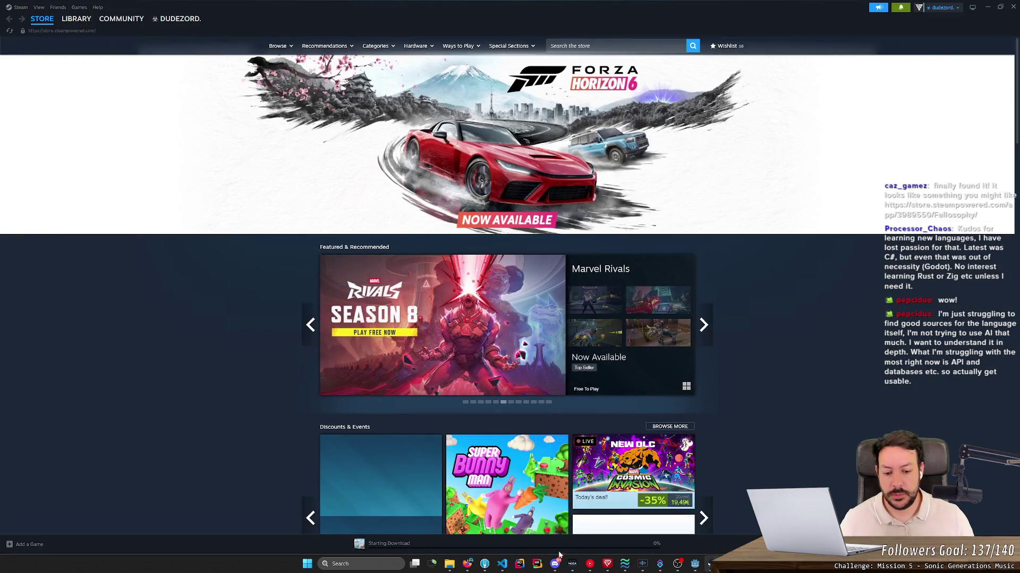
{"action": "left_click", "coordinate": [481, 566]}
{"action": "left_click", "coordinate": [230, 295]}
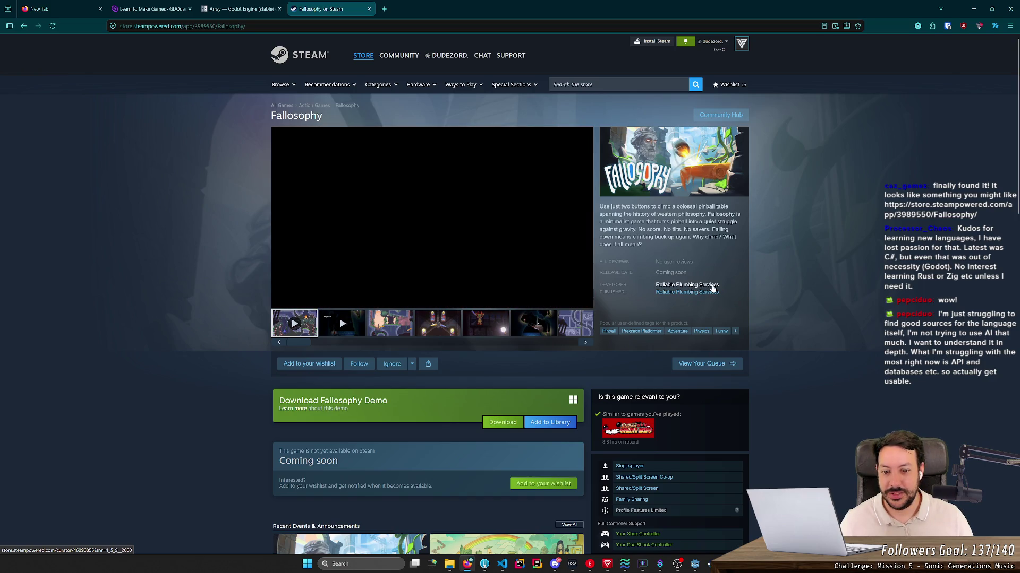
{"action": "scroll", "coordinate": [266, 374], "scroll_direction": "down", "scroll_amount": 5}
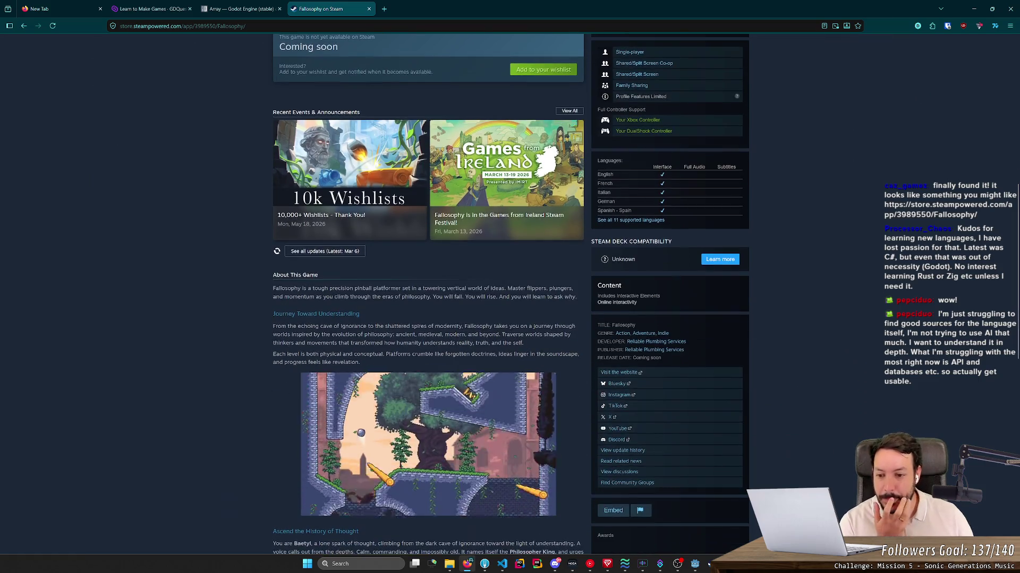
{"action": "scroll", "coordinate": [268, 371], "scroll_direction": "up", "scroll_amount": 2}
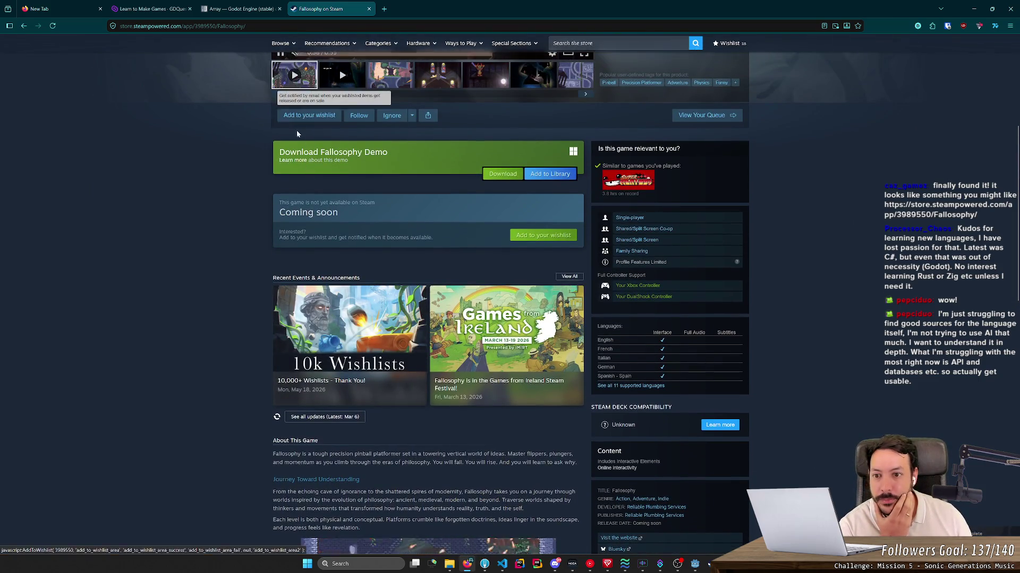
{"action": "scroll", "coordinate": [243, 358], "scroll_direction": "down", "scroll_amount": 2}
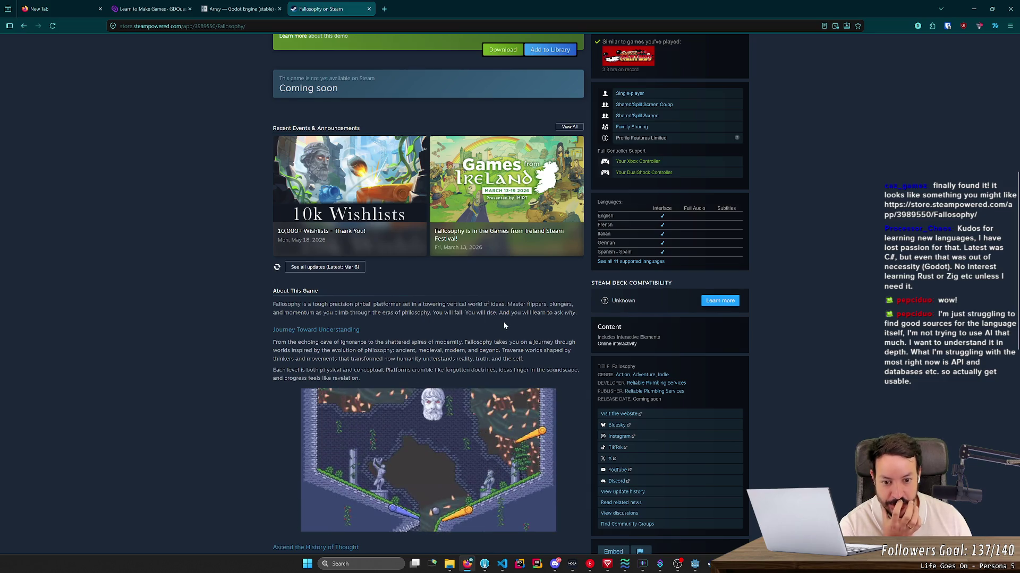
{"action": "scroll", "coordinate": [520, 326], "scroll_direction": "down", "scroll_amount": 2}
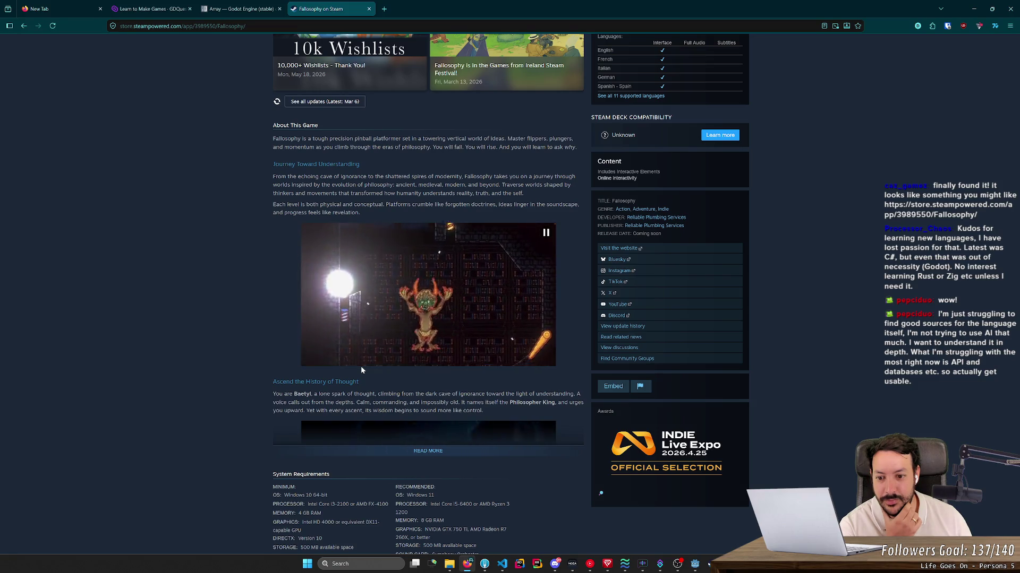
{"action": "scroll", "coordinate": [360, 366], "scroll_direction": "down", "scroll_amount": 2}
- Expand Fallosophy's About This Game description, then return to the Godot Array docs tab
{"action": "left_click", "coordinate": [425, 321]}
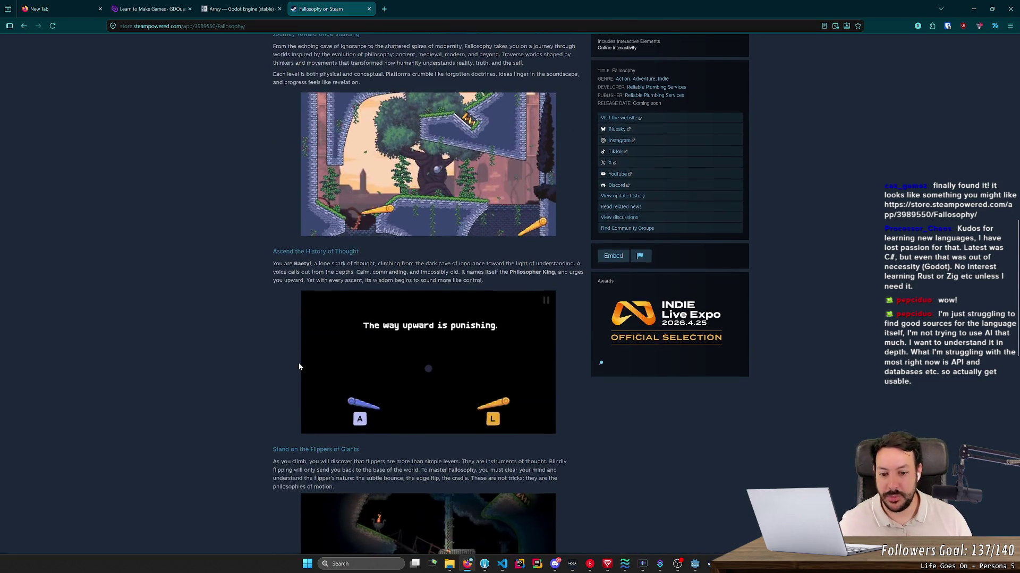
{"action": "scroll", "coordinate": [293, 367], "scroll_direction": "down", "scroll_amount": 3}
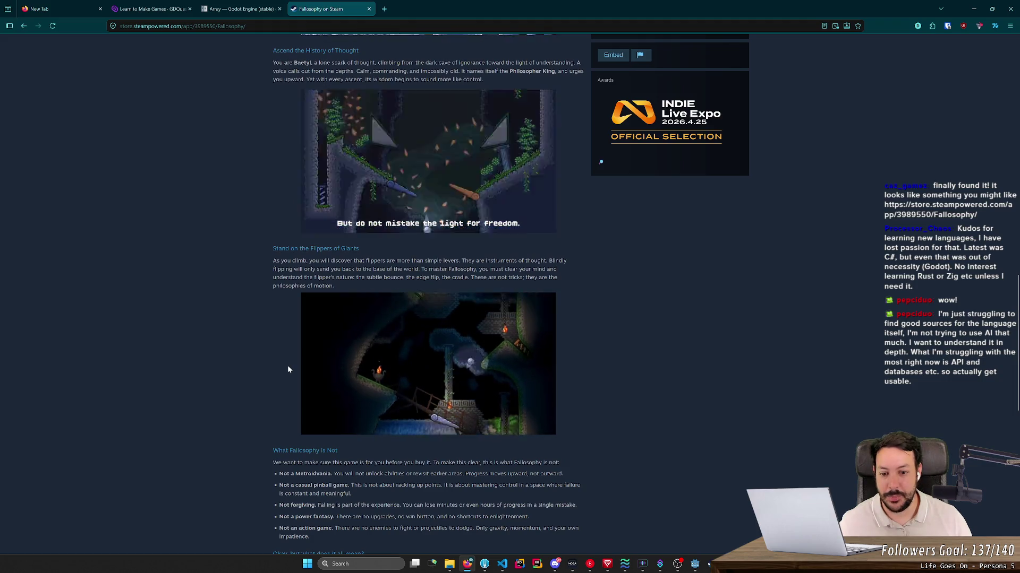
{"action": "scroll", "coordinate": [422, 364], "scroll_direction": "up", "scroll_amount": 2}
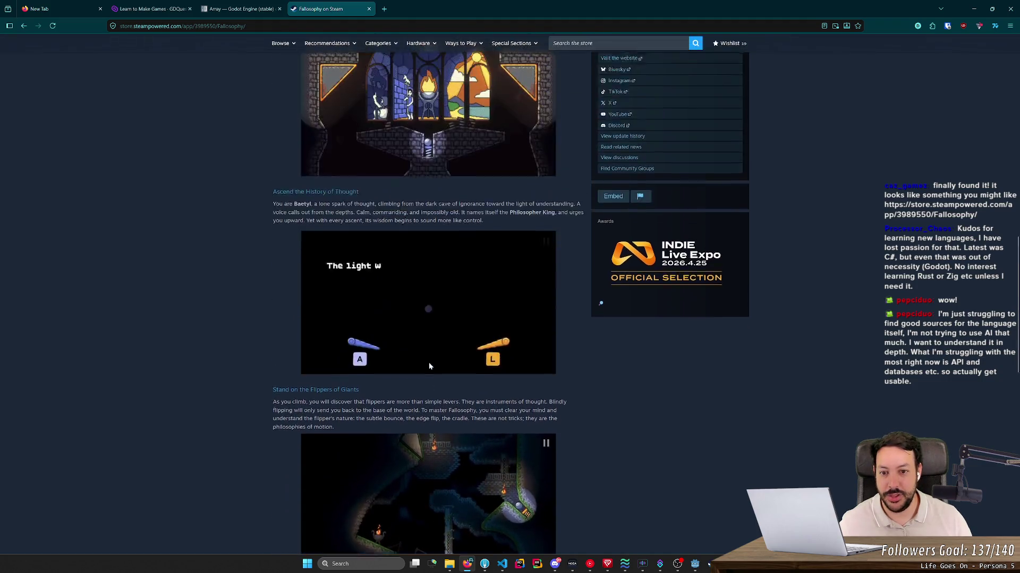
{"action": "scroll", "coordinate": [429, 366], "scroll_direction": "up", "scroll_amount": 2}
{"action": "scroll", "coordinate": [420, 353], "scroll_direction": "up", "scroll_amount": 2}
{"action": "scroll", "coordinate": [287, 373], "scroll_direction": "down", "scroll_amount": 2}
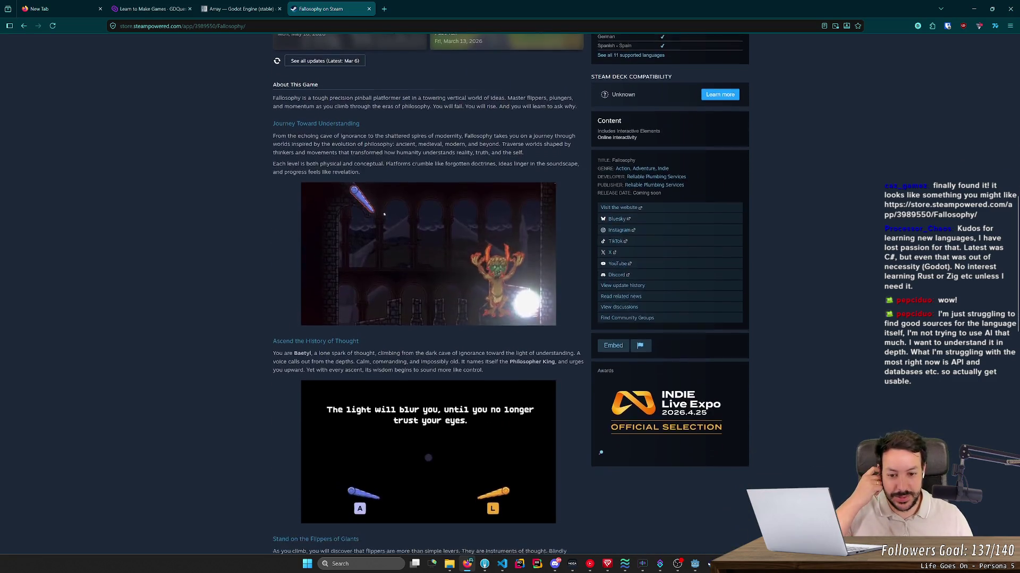
{"action": "scroll", "coordinate": [288, 373], "scroll_direction": "up", "scroll_amount": 1}
{"action": "scroll", "coordinate": [288, 373], "scroll_direction": "down", "scroll_amount": 3}
{"action": "scroll", "coordinate": [279, 390], "scroll_direction": "down", "scroll_amount": 3}
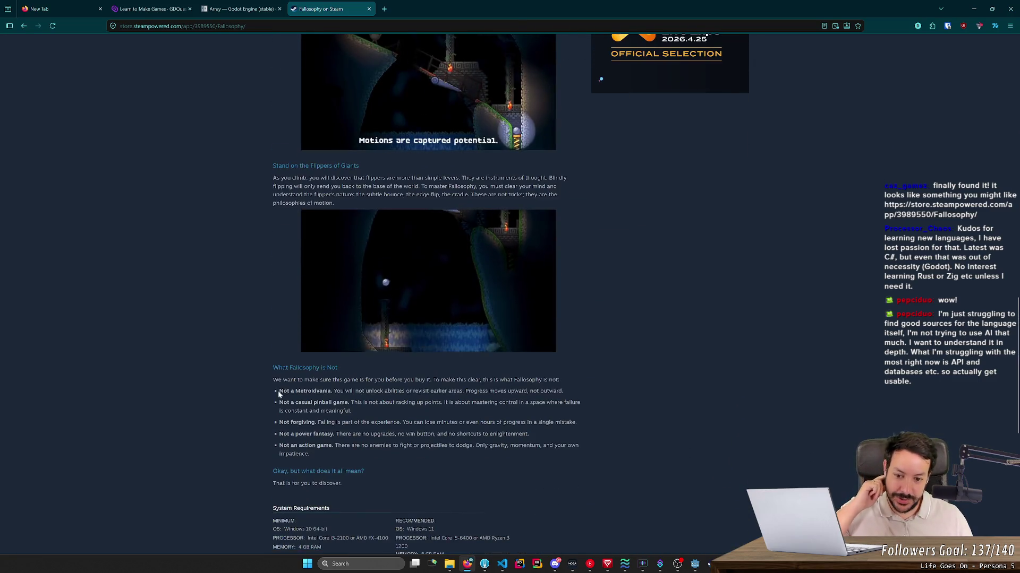
{"action": "scroll", "coordinate": [278, 391], "scroll_direction": "down", "scroll_amount": 1}
{"action": "scroll", "coordinate": [263, 383], "scroll_direction": "down", "scroll_amount": 2}
{"action": "scroll", "coordinate": [237, 369], "scroll_direction": "up", "scroll_amount": 2}
{"action": "scroll", "coordinate": [237, 366], "scroll_direction": "up", "scroll_amount": 1}
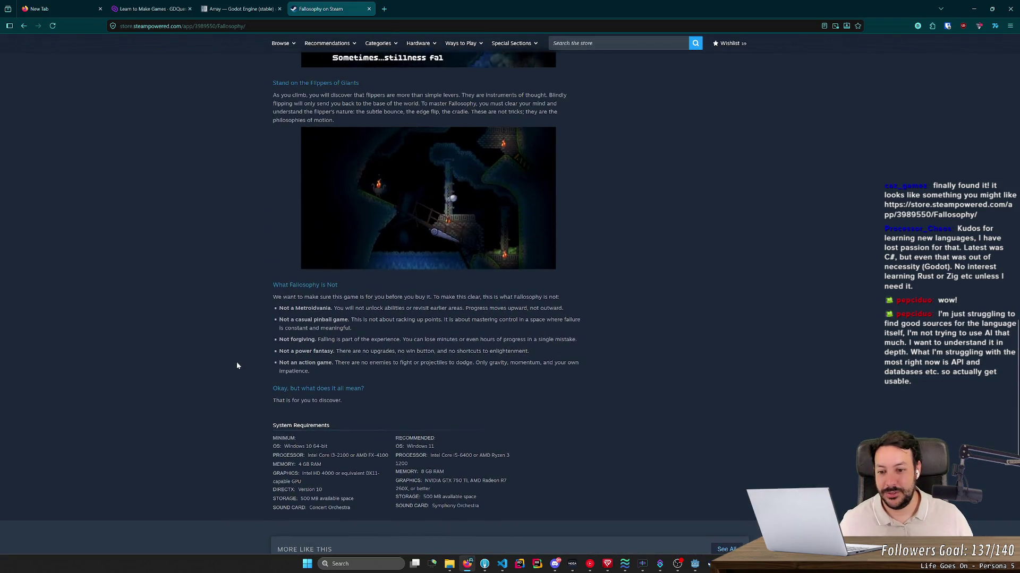
{"action": "scroll", "coordinate": [259, 352], "scroll_direction": "up", "scroll_amount": 2}
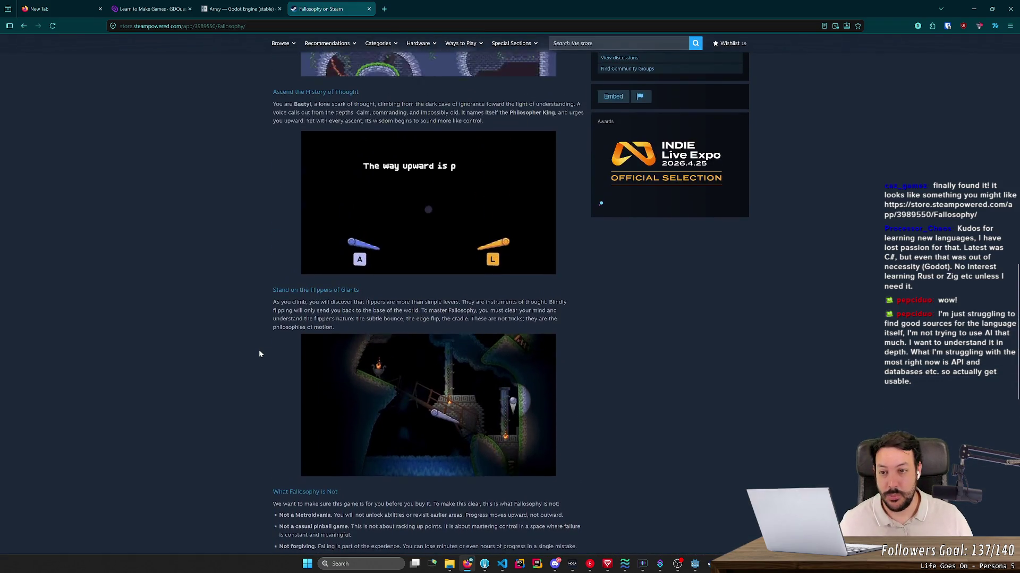
{"action": "scroll", "coordinate": [260, 350], "scroll_direction": "down", "scroll_amount": 1}
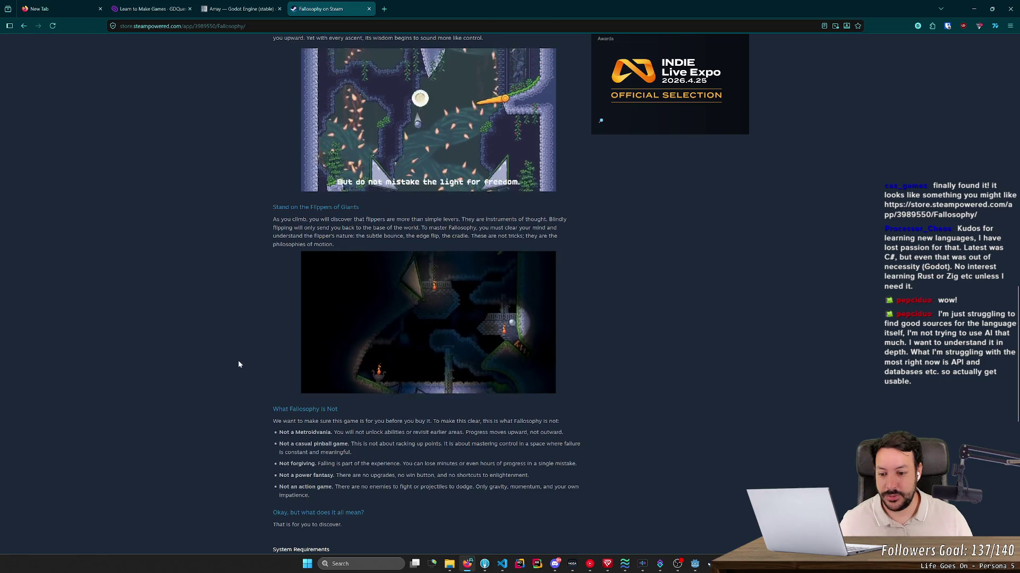
{"action": "key", "text": "ctrl+shift+Tab"}
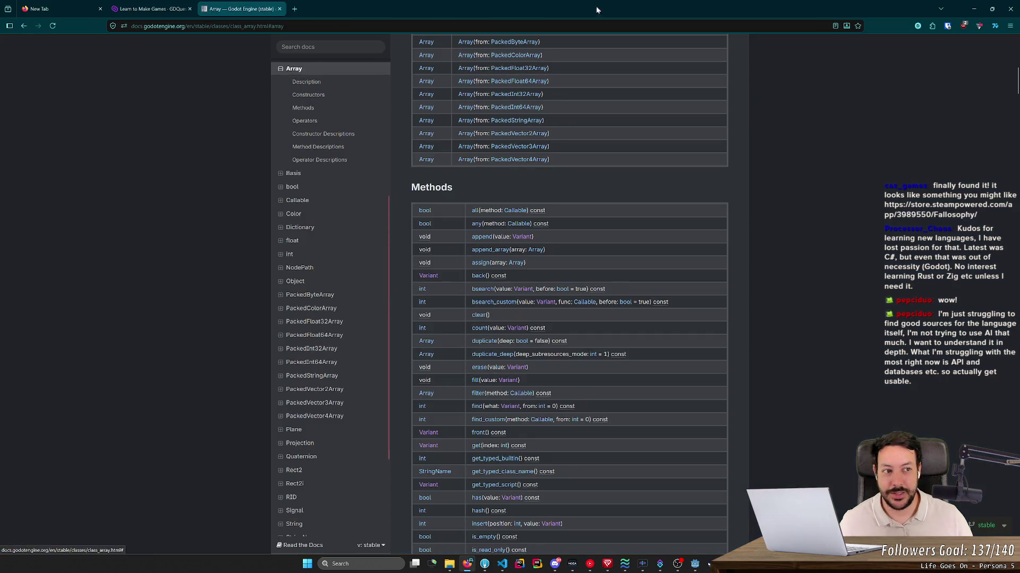
- Minimize the browser and Steam store windows so Godot's pinball_element.gd is visible again
{"action": "left_click", "coordinate": [974, 9]}
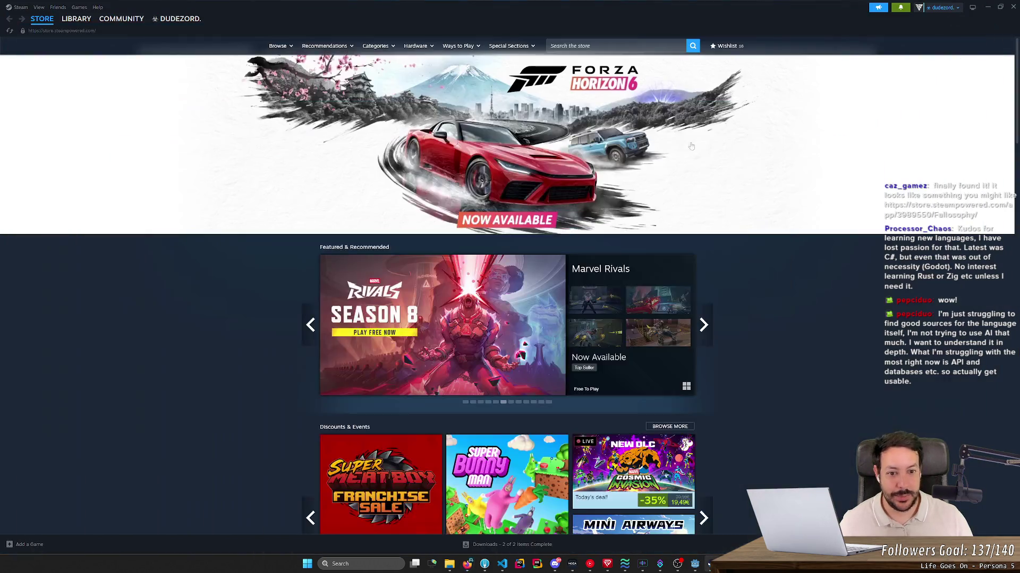
{"action": "left_click", "coordinate": [985, 7]}
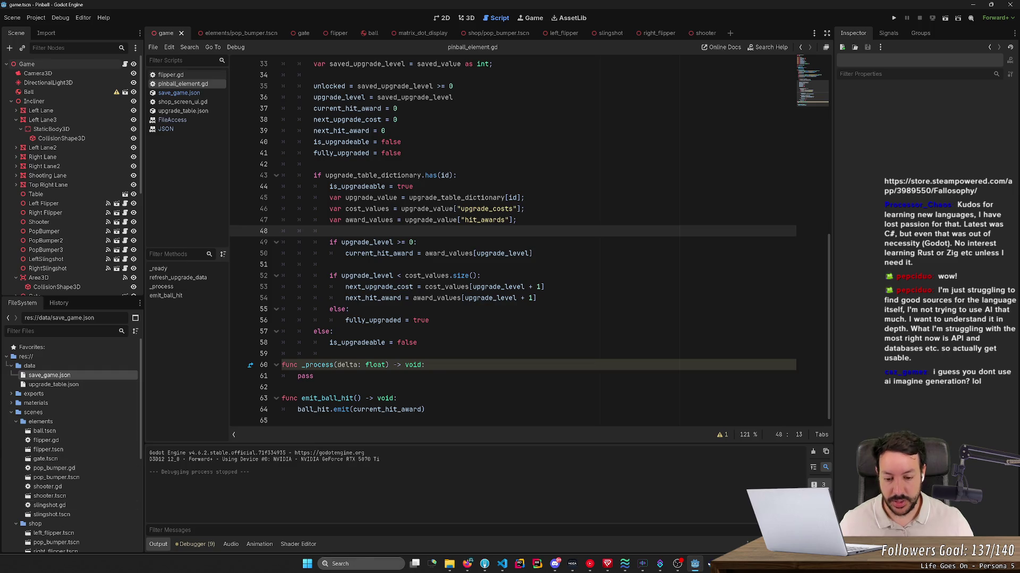
- Bring the browser back, start a new tab and pick the 'nosql vs sql' suggestion, dismissing a stray save dialog
{"action": "left_click", "coordinate": [484, 564]}
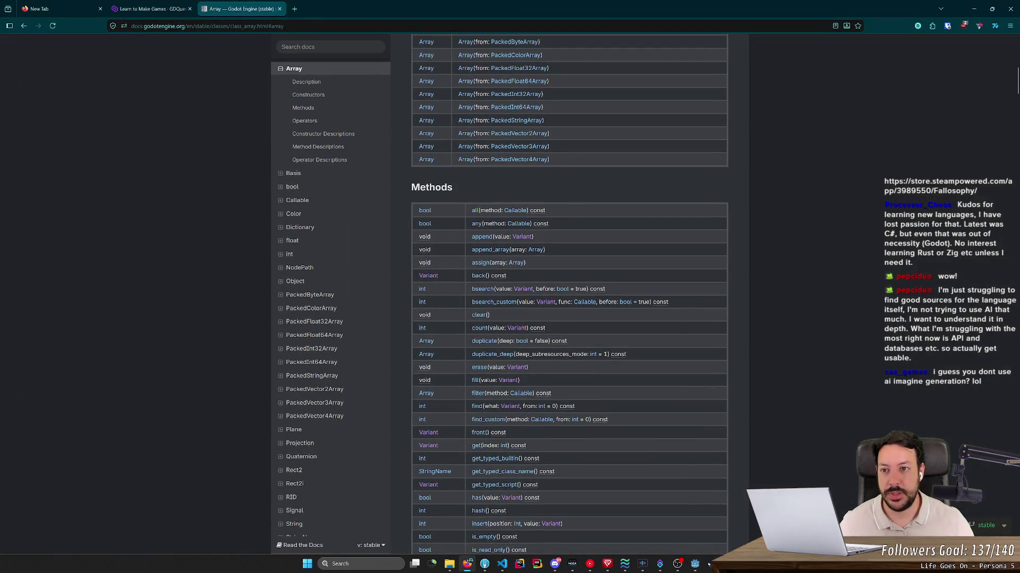
{"action": "left_click", "coordinate": [294, 8]}
{"action": "type", "text": "nosql"}
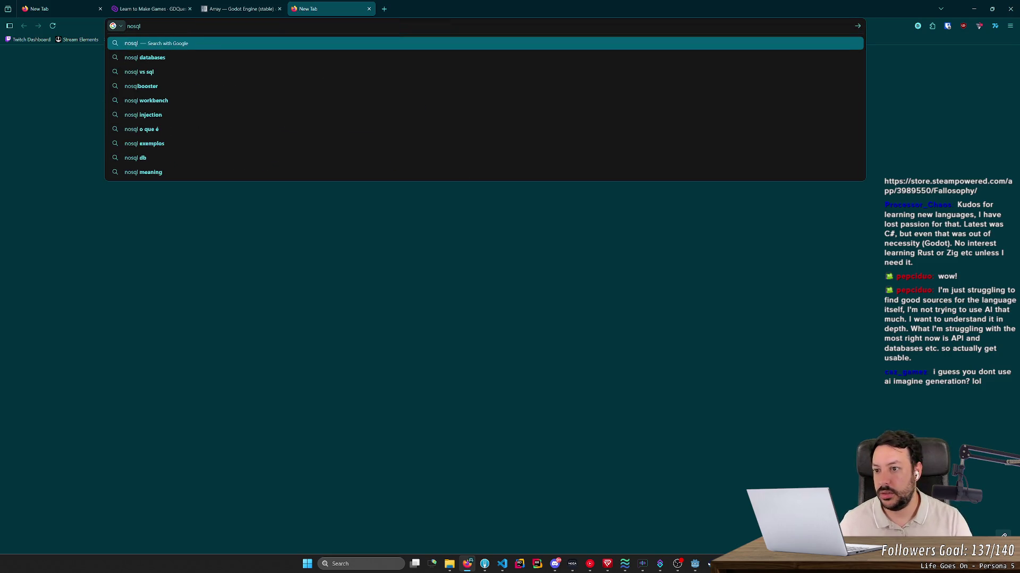
{"action": "key", "text": "Down"}
{"action": "key", "text": "Down"}
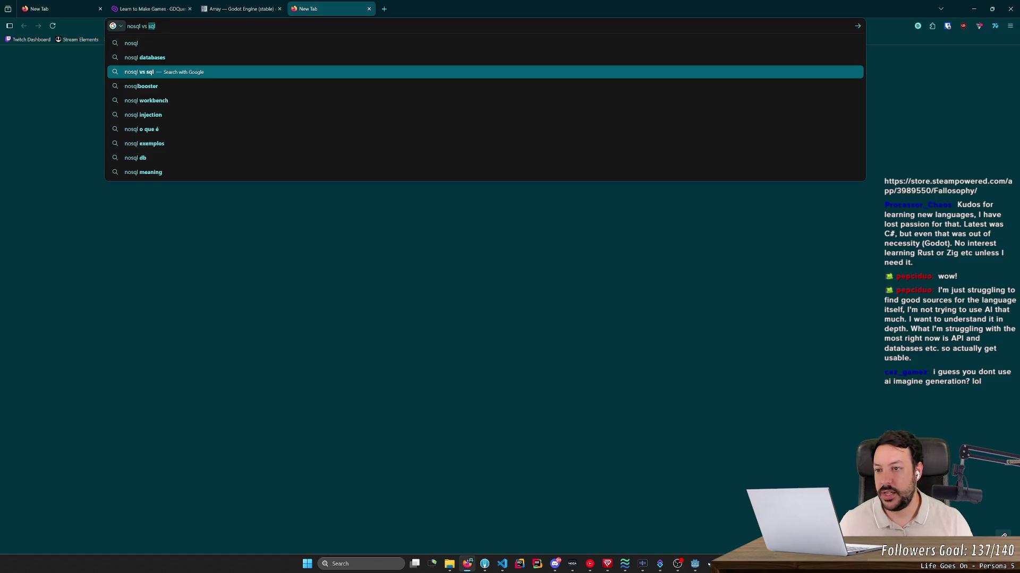
{"action": "key", "text": "ctrl+s"}
{"action": "key", "text": "Escape"}
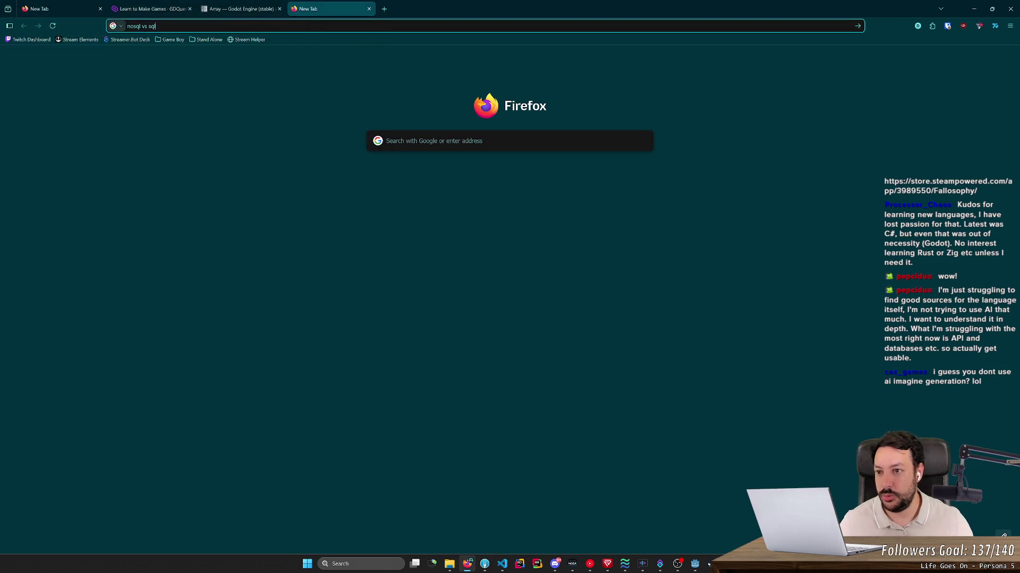
- Replace the address bar query and run a Google search for 'sql'
{"action": "key", "text": "ctrl+l"}
{"action": "type", "text": "sql"}
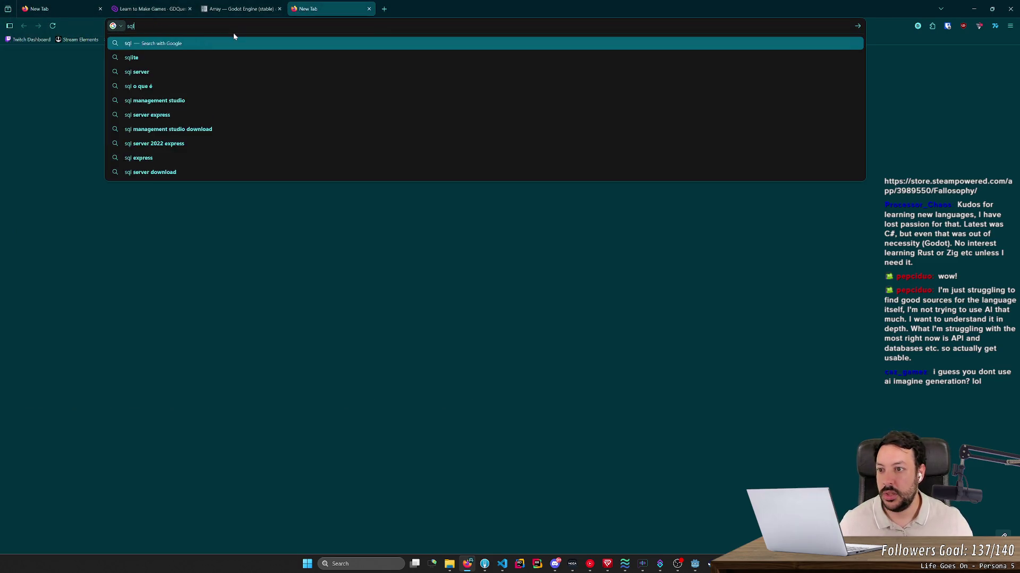
{"action": "key", "text": "Return"}
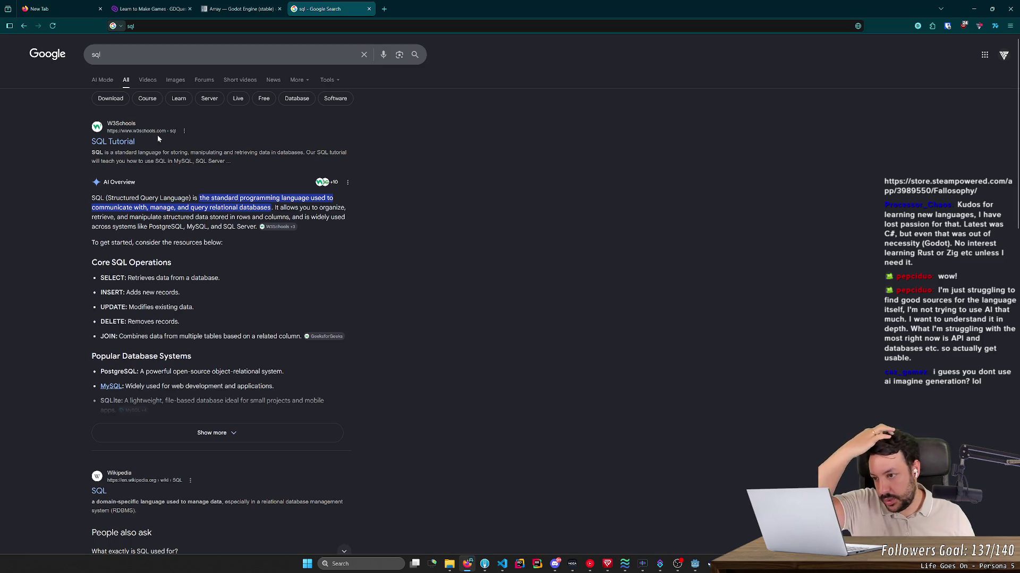
- Replace the Google query with 'orm python' and run the search
{"action": "key", "text": "slash"}
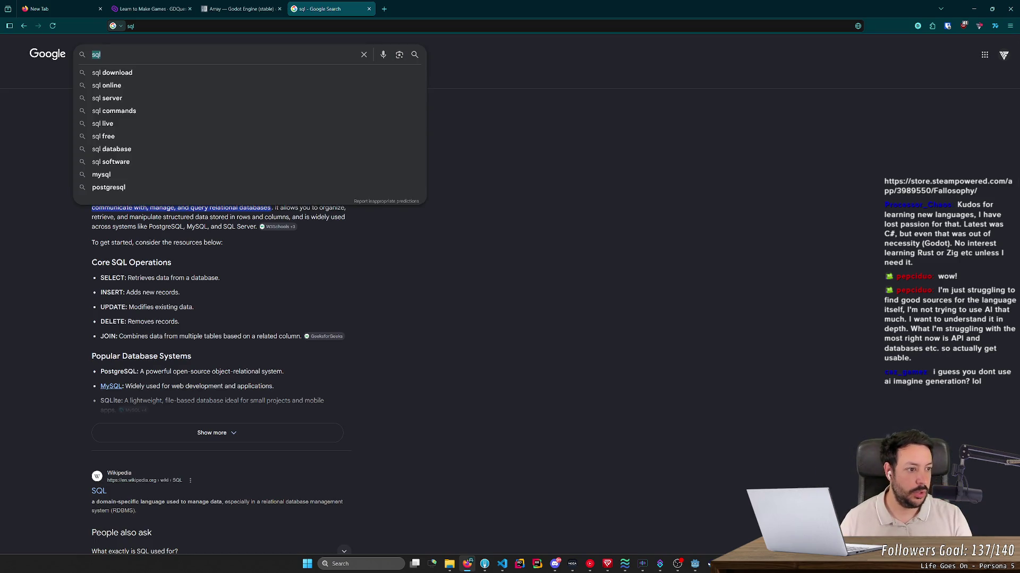
{"action": "type", "text": "orm py"}
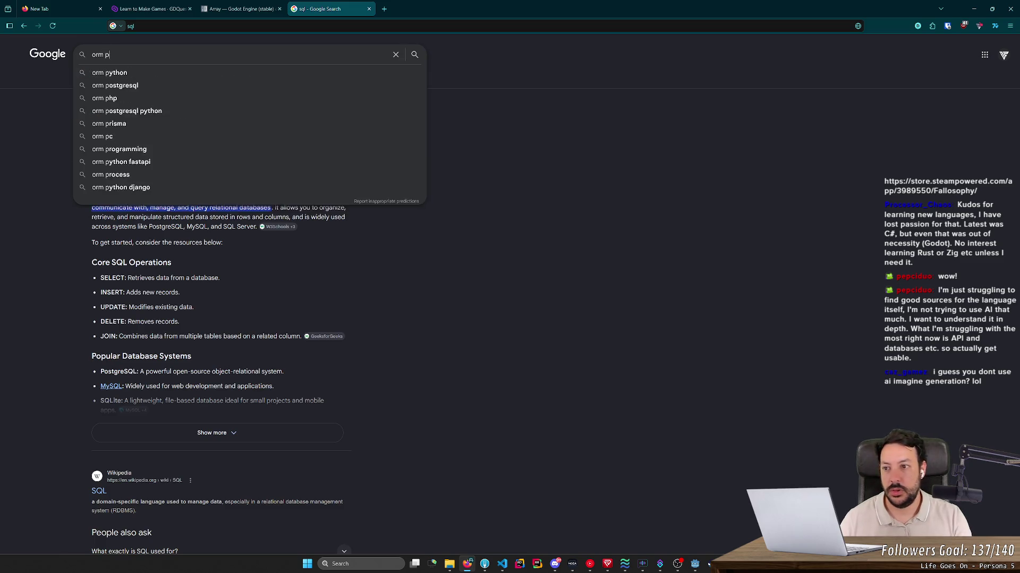
{"action": "type", "text": "thon"}
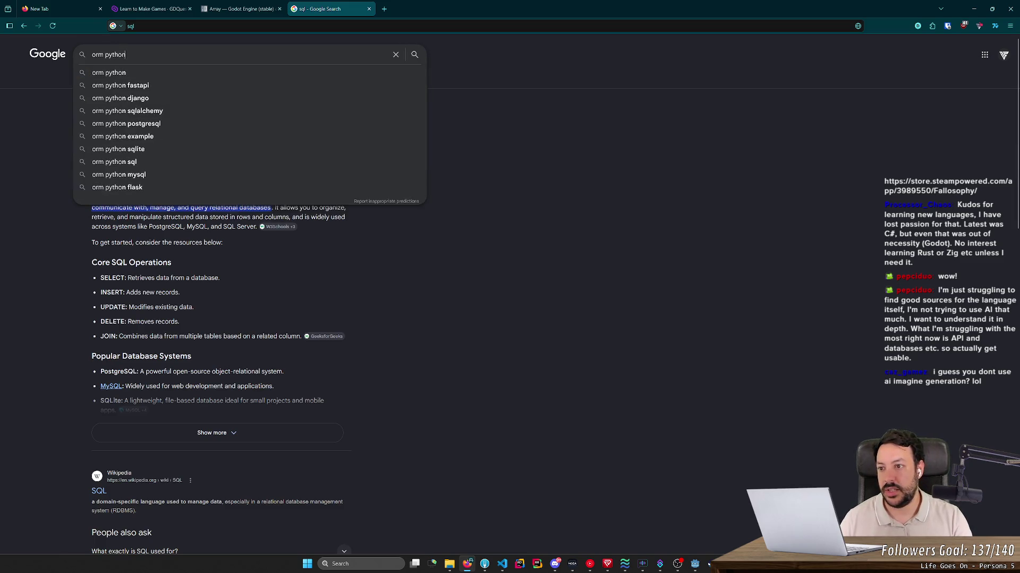
{"action": "key", "text": "Return"}
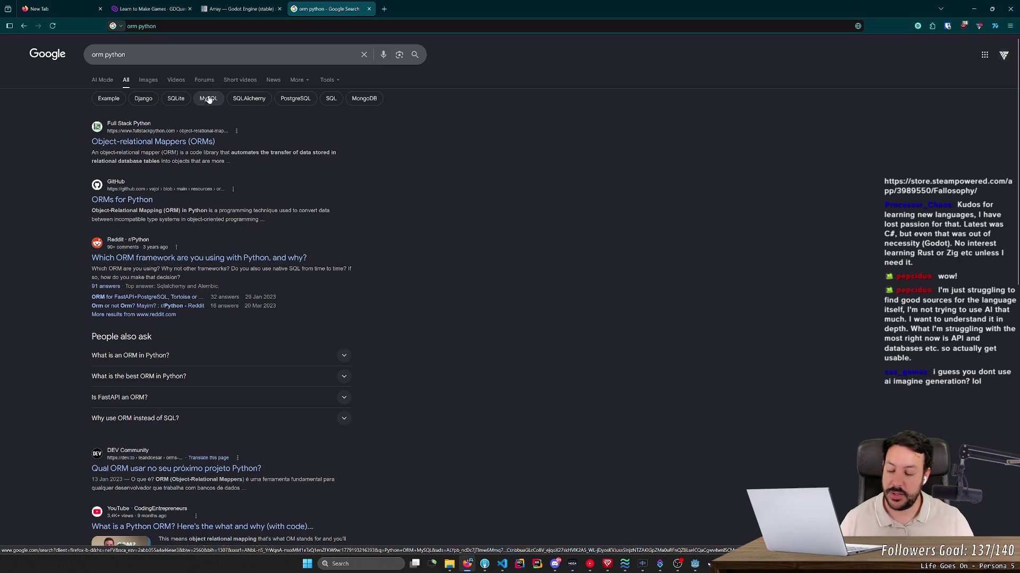
- Clear the search box, discard a stray test query, and leave the box ready for a new search
{"action": "left_click", "coordinate": [201, 58]}
{"action": "key", "text": "ctrl+a"}
{"action": "key", "text": "BackSpace"}
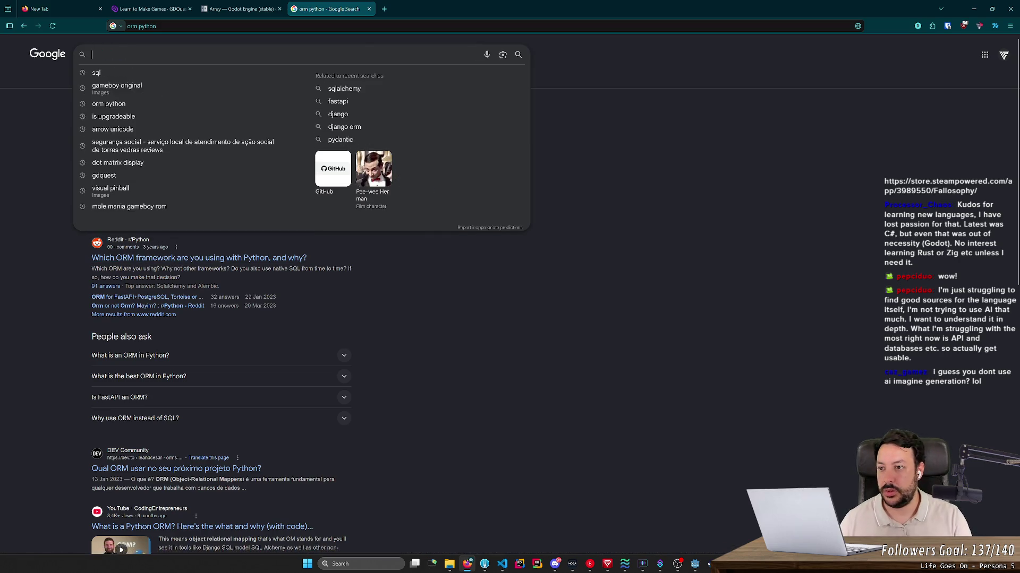
{"action": "type", "text": "table.sele"}
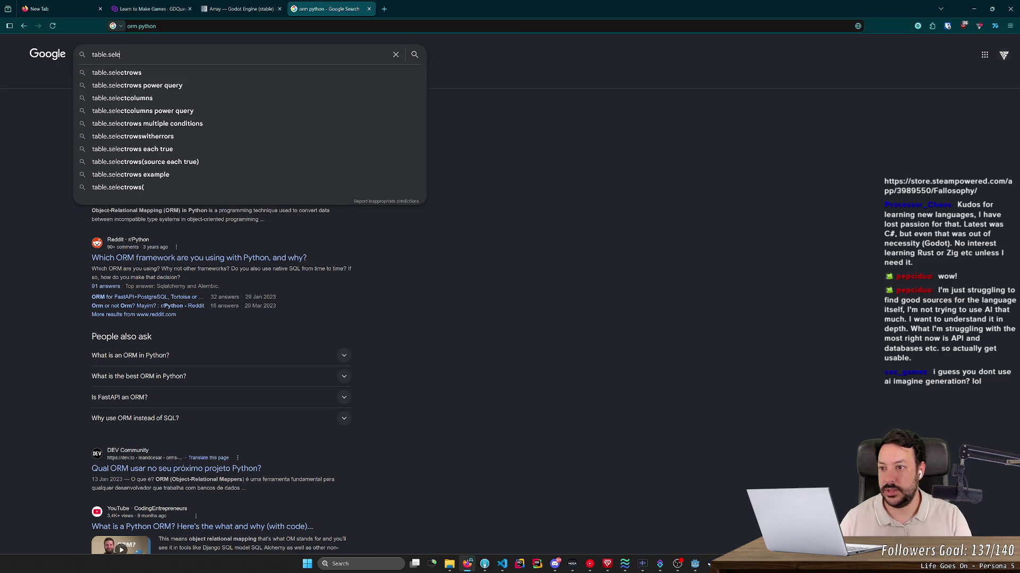
{"action": "type", "text": "ct("}
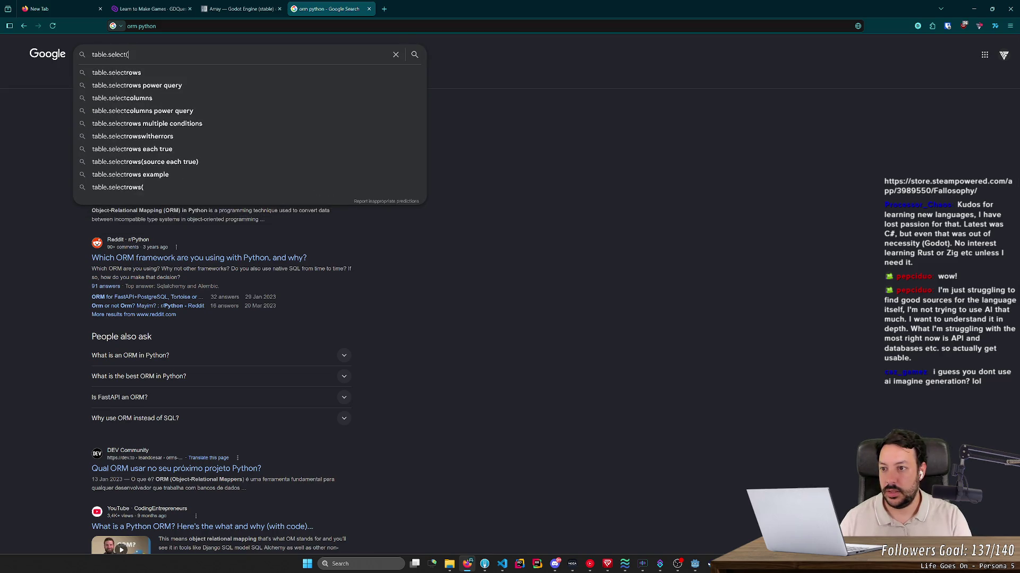
{"action": "type", "text": "asda"}
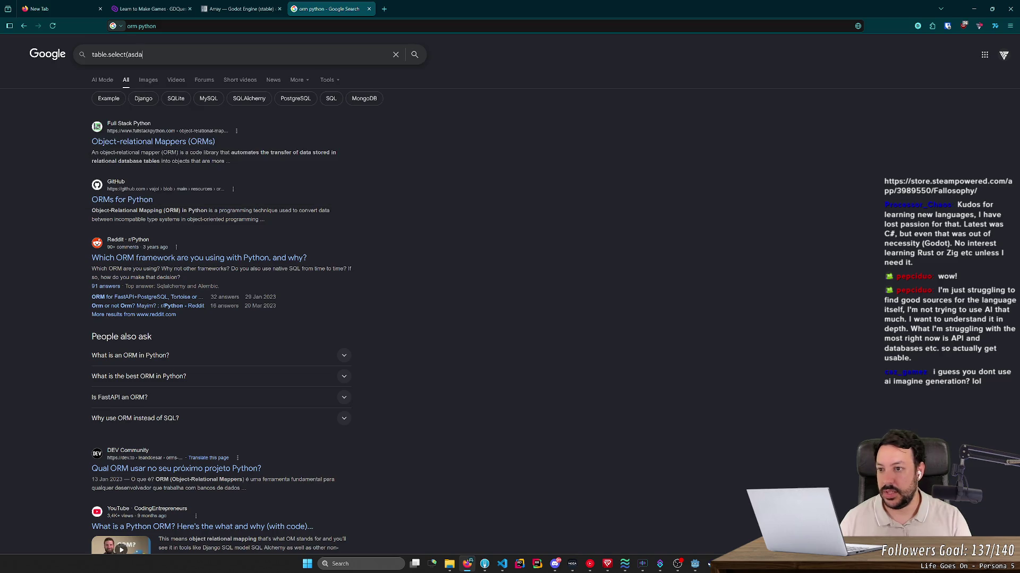
{"action": "type", "text": "dsd"}
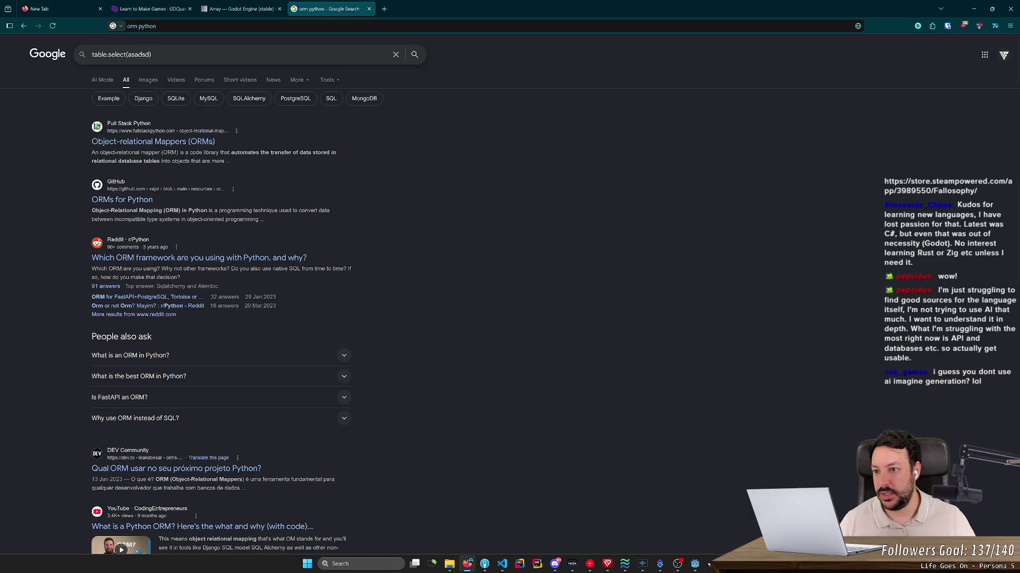
{"action": "left_click_drag", "start_coordinate": [126, 56], "coordinate": [149, 62]}
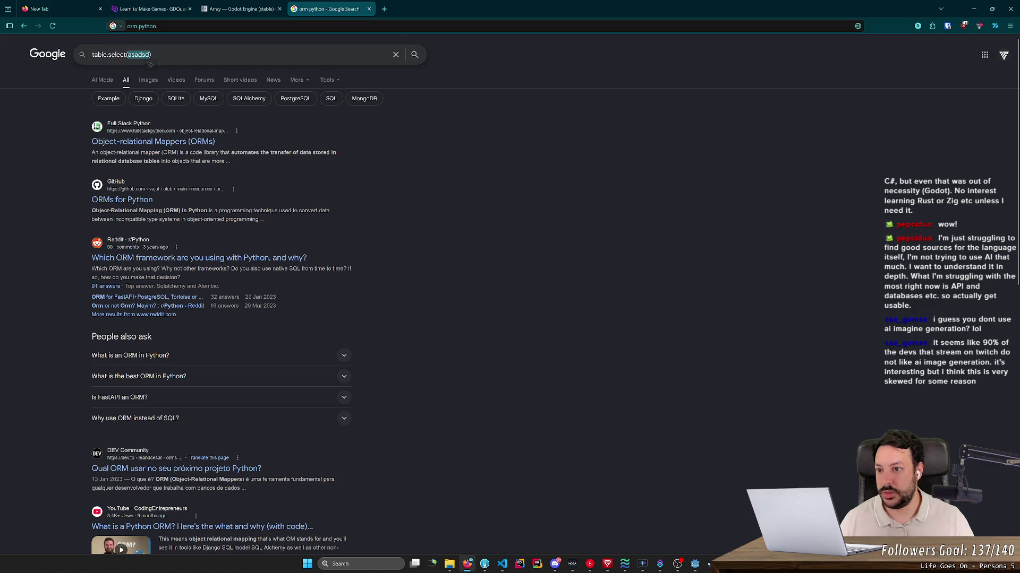
{"action": "key", "text": "ctrl+a"}
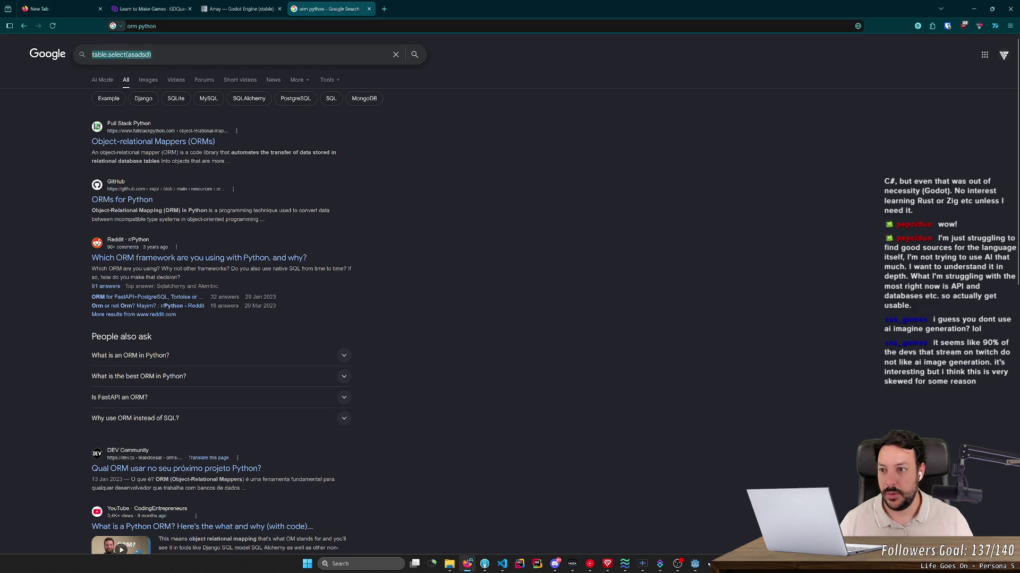
{"action": "key", "text": "BackSpace"}
{"action": "left_click", "coordinate": [534, 307]}
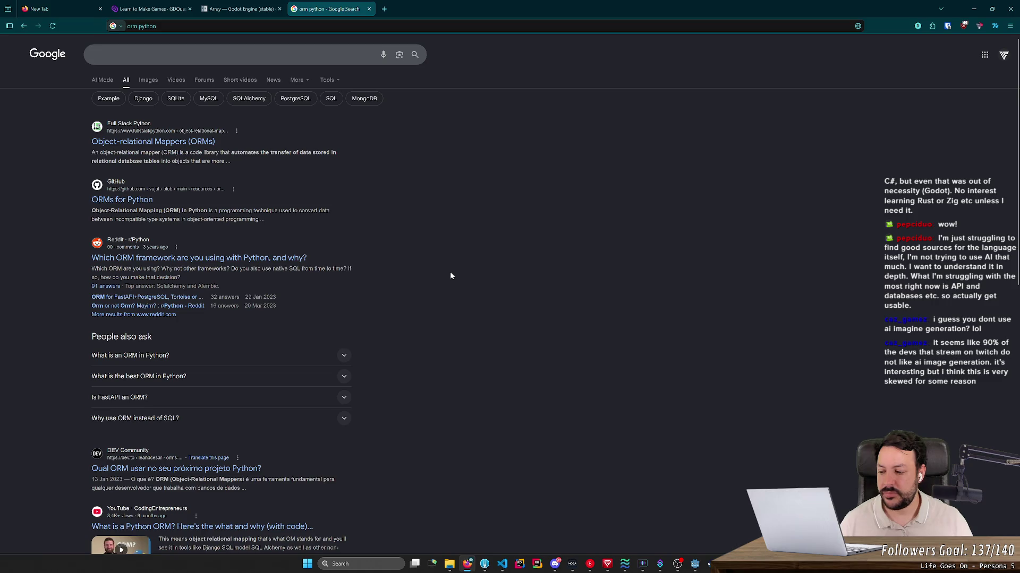
{"action": "left_click", "coordinate": [242, 55]}
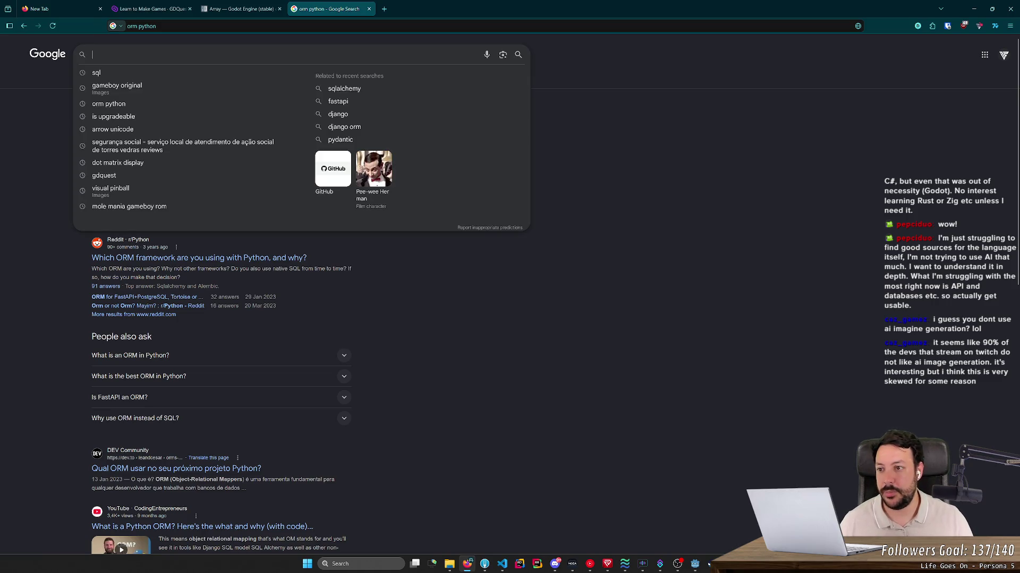
{"action": "type", "text": "fc"}
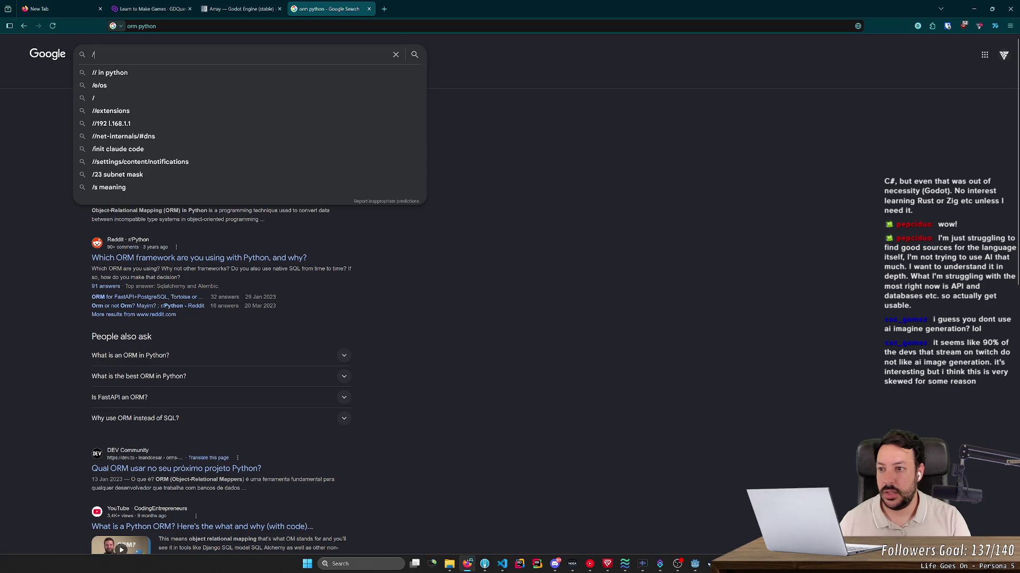
{"action": "key", "text": "BackSpace"}
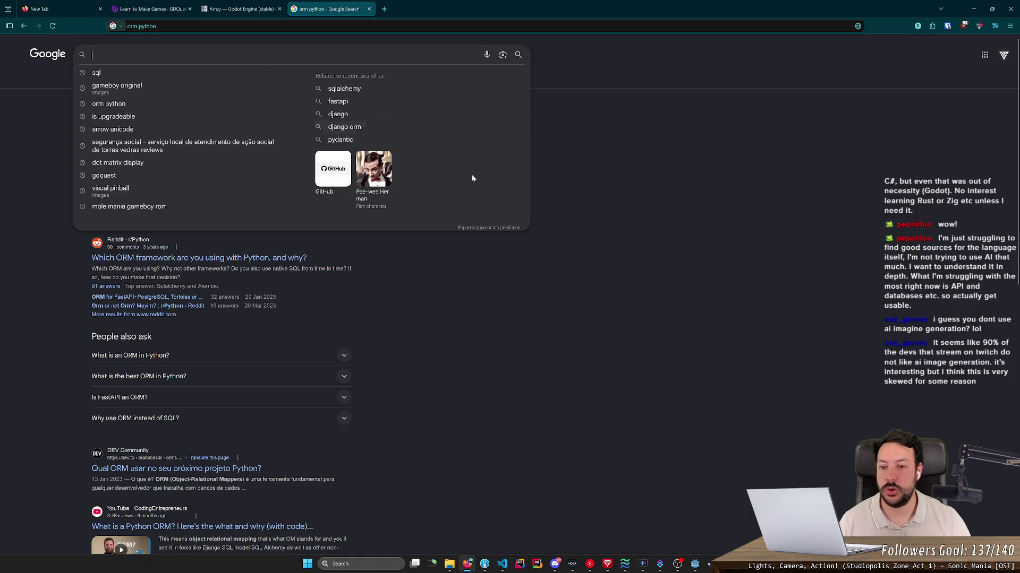
{"action": "left_click", "coordinate": [592, 252]}
{"action": "left_click", "coordinate": [199, 55]}
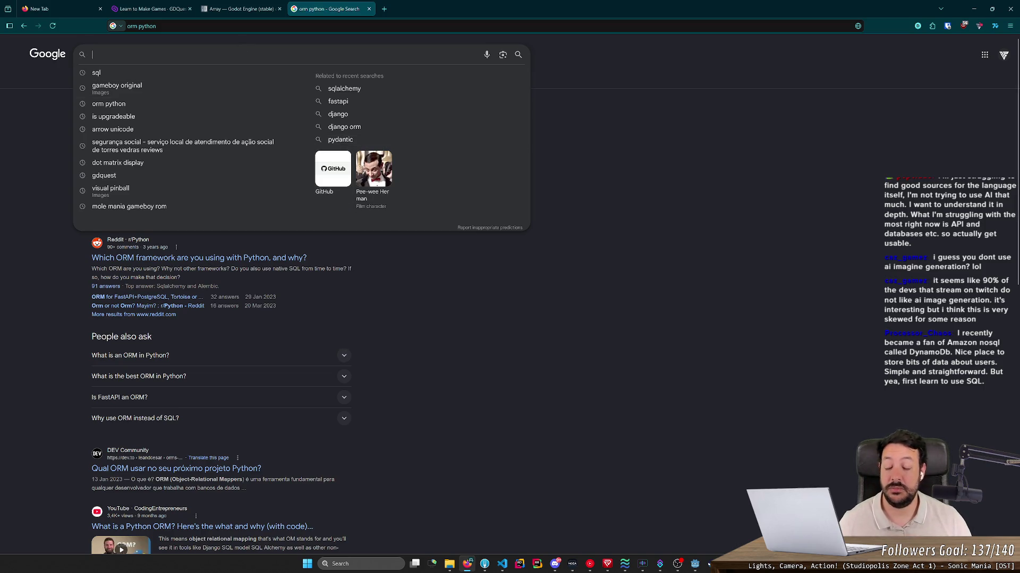
{"action": "type", "text": "nosql"}
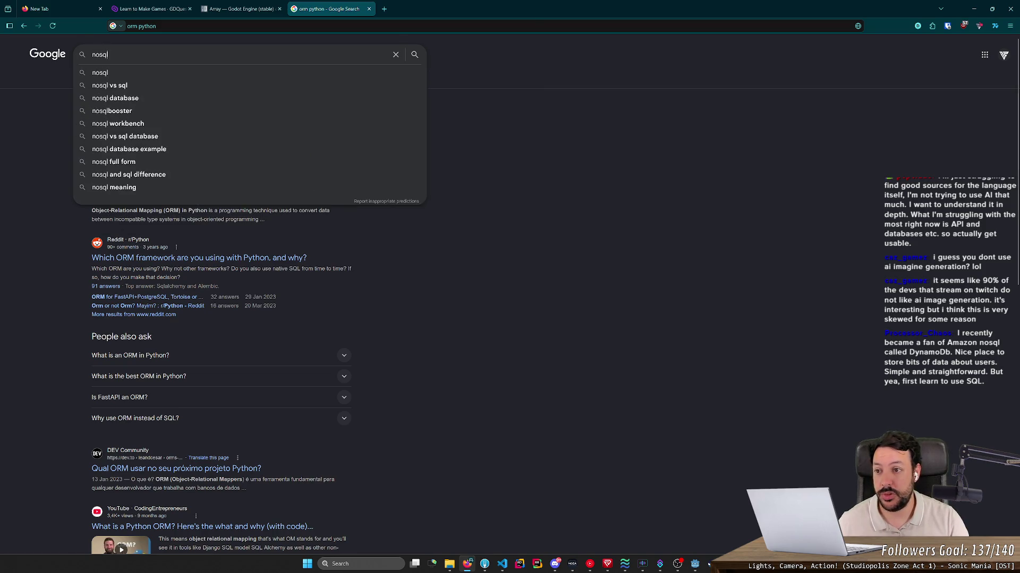
- Search Google for 'nosql', view its image results, go back, and return to the Godot Array docs tab
{"action": "key", "text": "Return"}
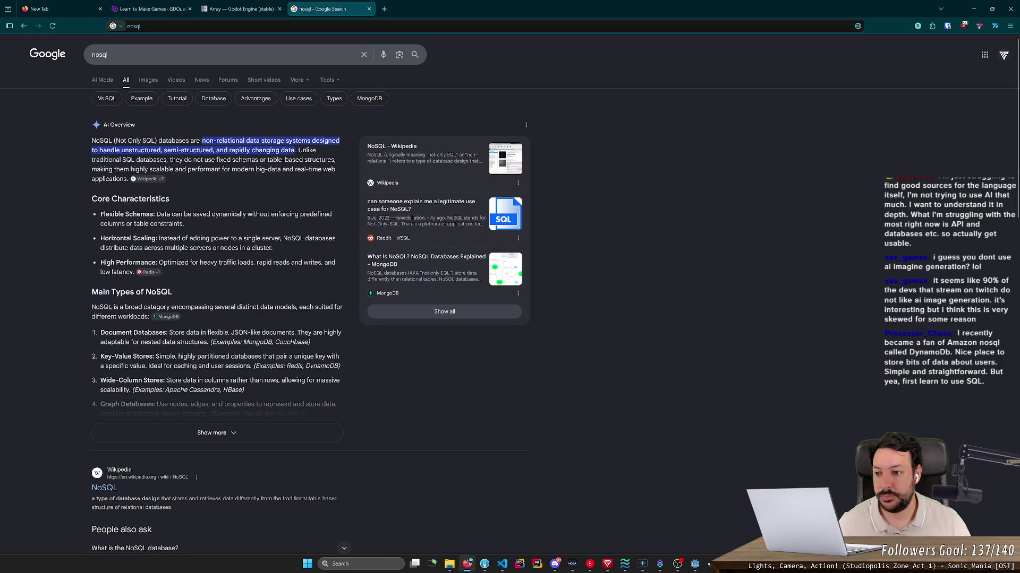
{"action": "scroll", "coordinate": [553, 218], "scroll_direction": "down", "scroll_amount": 1}
{"action": "scroll", "coordinate": [552, 218], "scroll_direction": "down", "scroll_amount": 1}
{"action": "scroll", "coordinate": [253, 201], "scroll_direction": "up", "scroll_amount": 2}
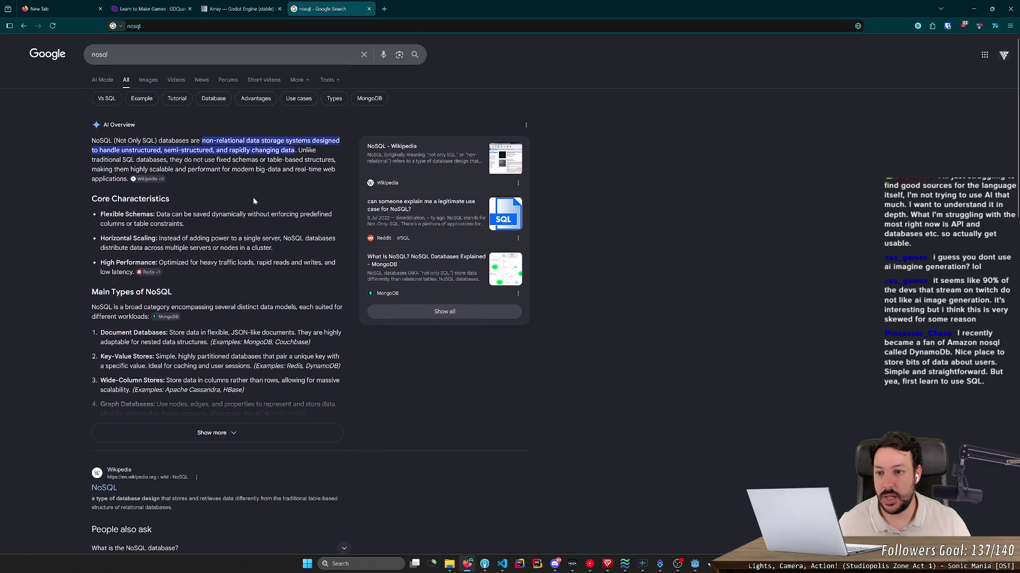
{"action": "left_click", "coordinate": [149, 81]}
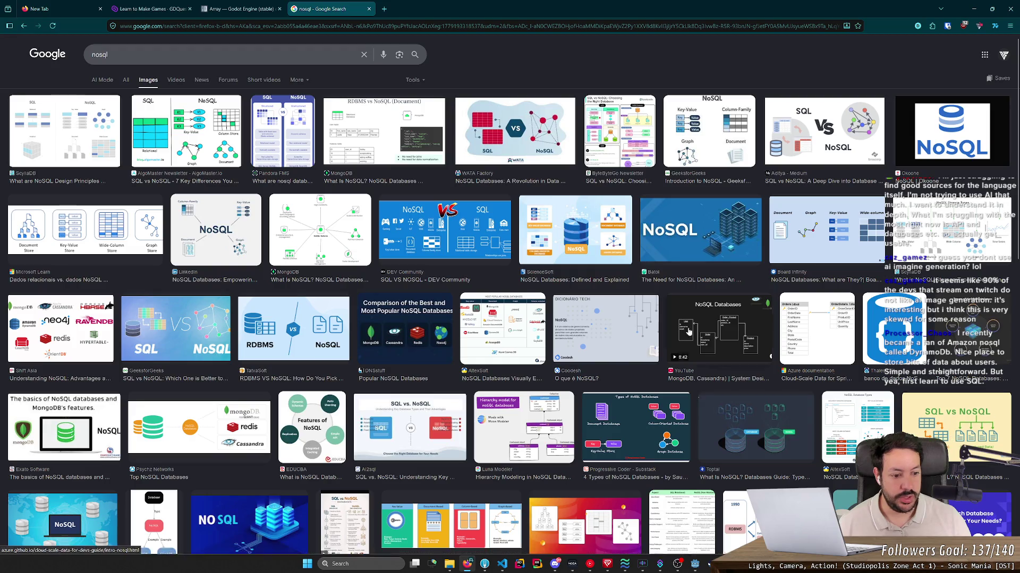
{"action": "key", "text": "alt+Left"}
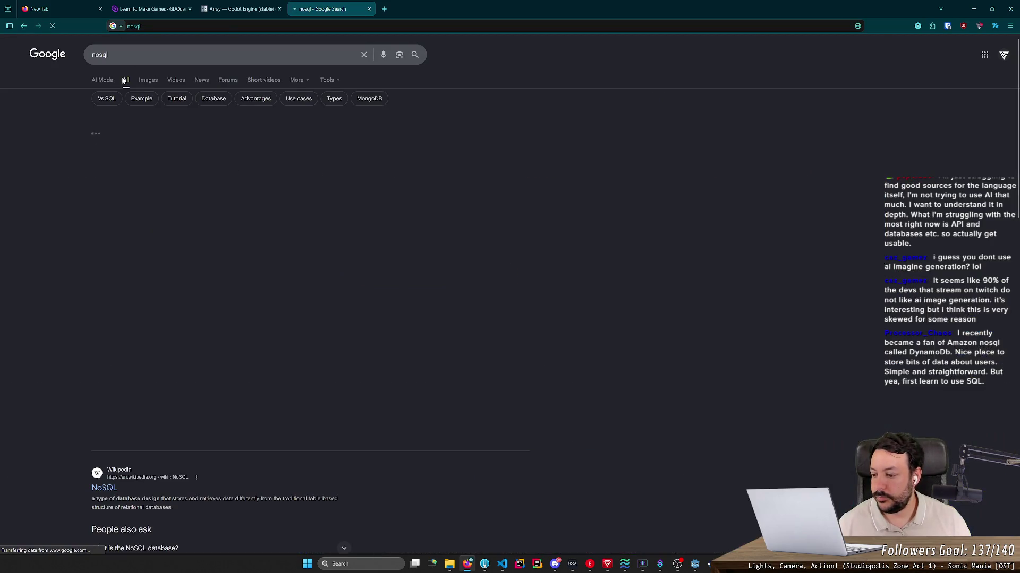
{"action": "key", "text": "ctrl+shift+Tab"}
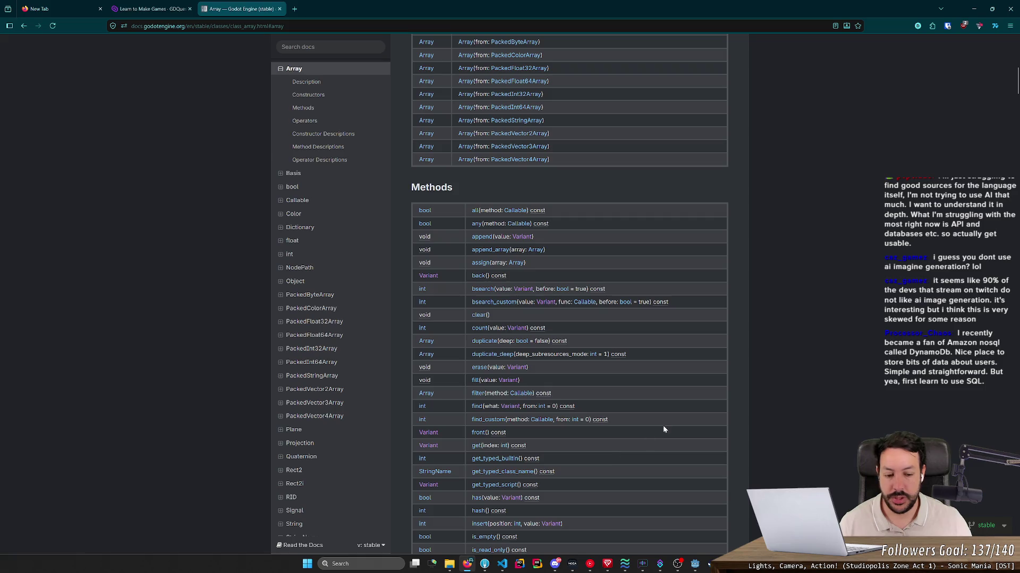
{"action": "left_click", "coordinate": [695, 564]}
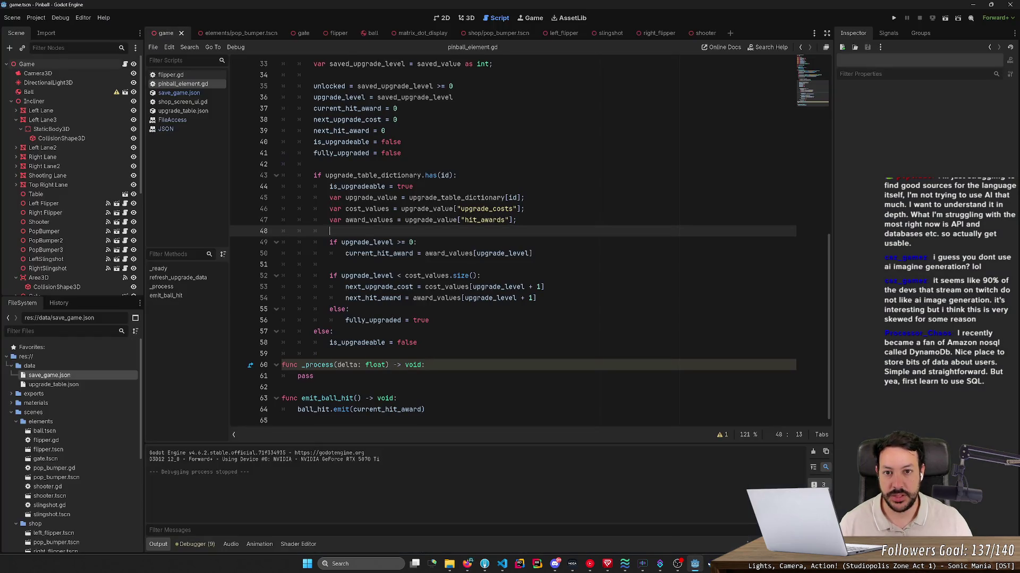
{"action": "left_click", "coordinate": [465, 17]}
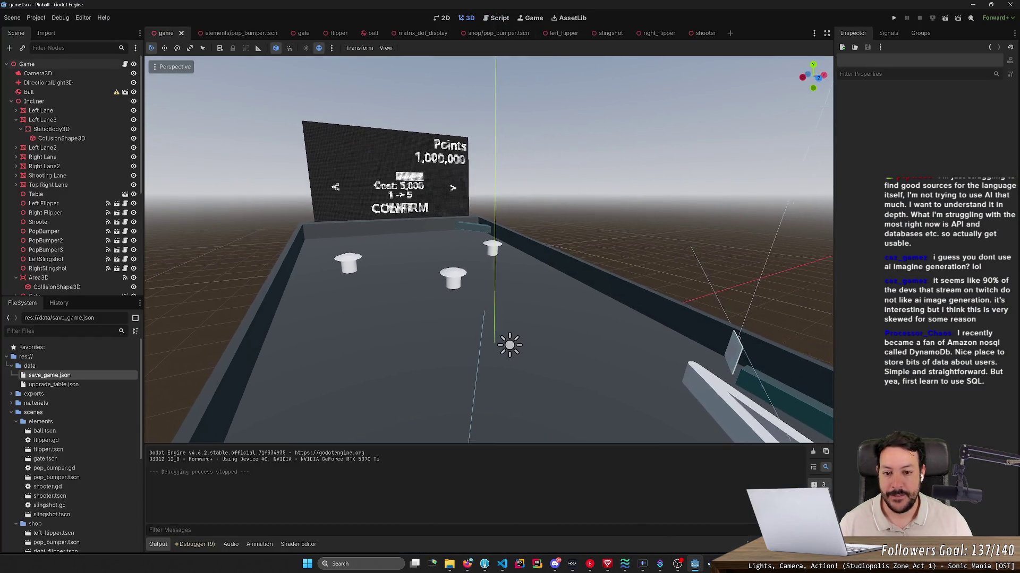
{"action": "scroll", "coordinate": [488, 249], "scroll_direction": "up", "scroll_amount": 2}
{"action": "key", "text": "s"}
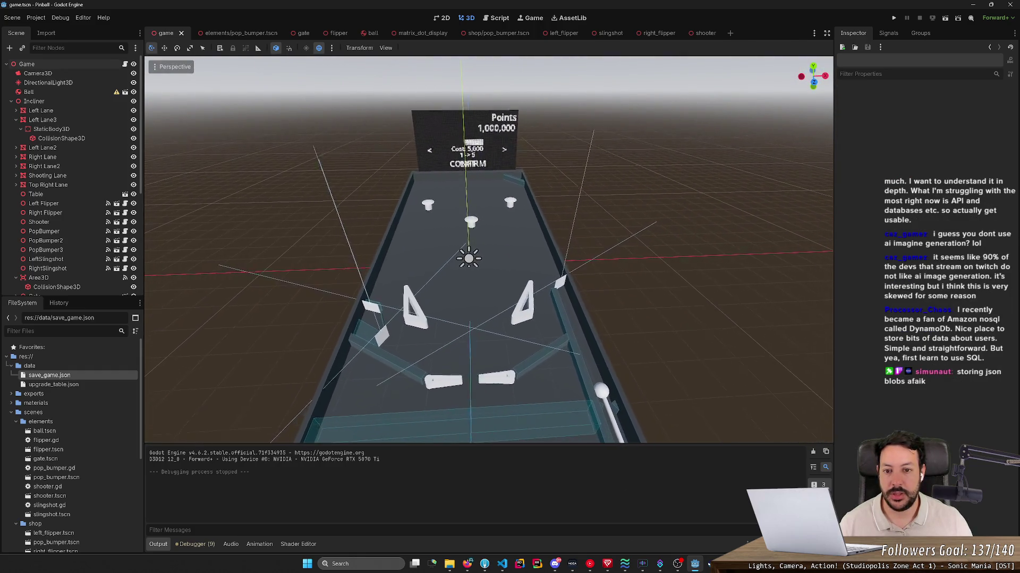
{"action": "key", "text": "w"}
{"action": "key", "text": "e"}
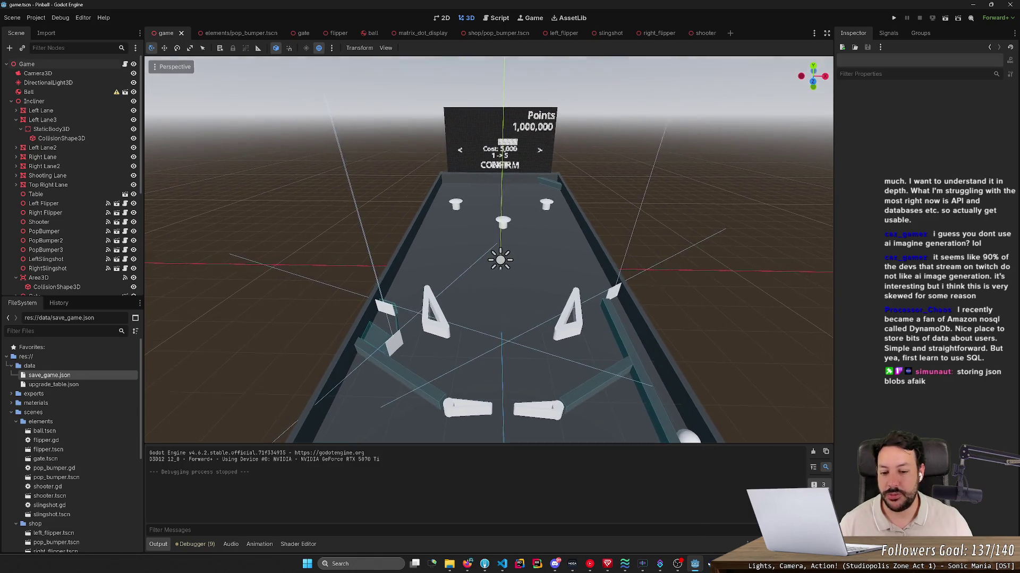
{"action": "key", "text": "a"}
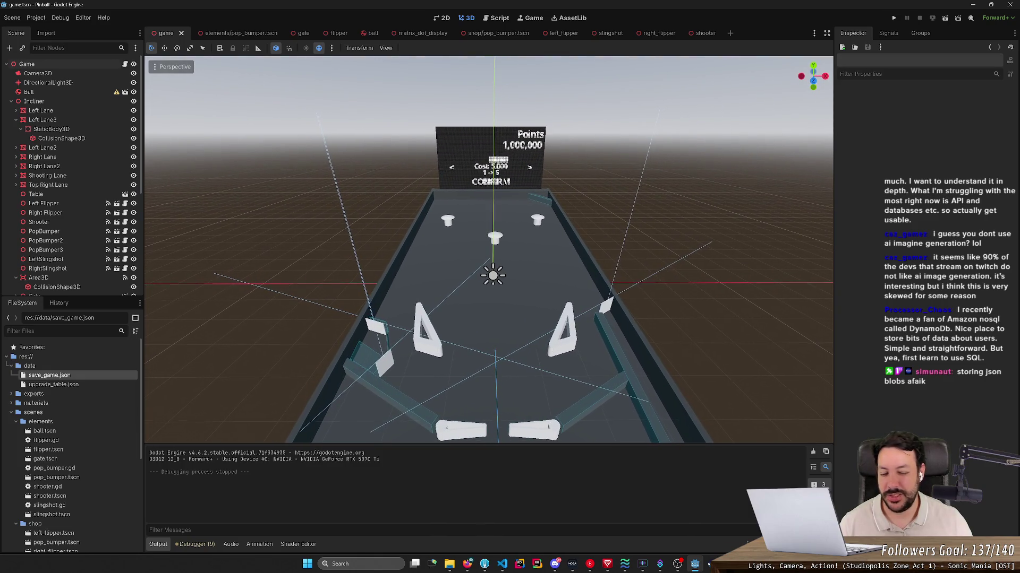
{"action": "key", "text": "w"}
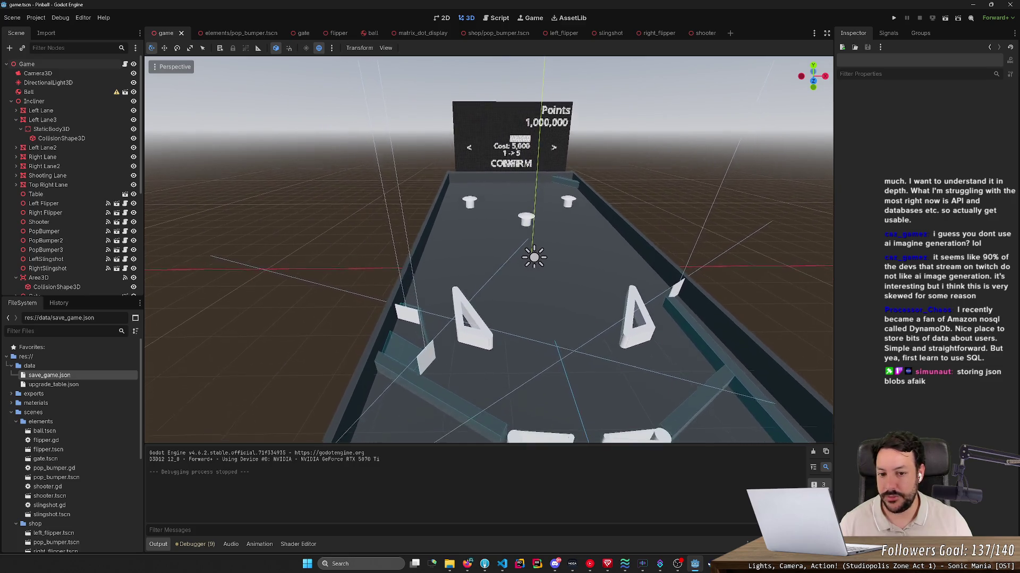
{"action": "key", "text": "w"}
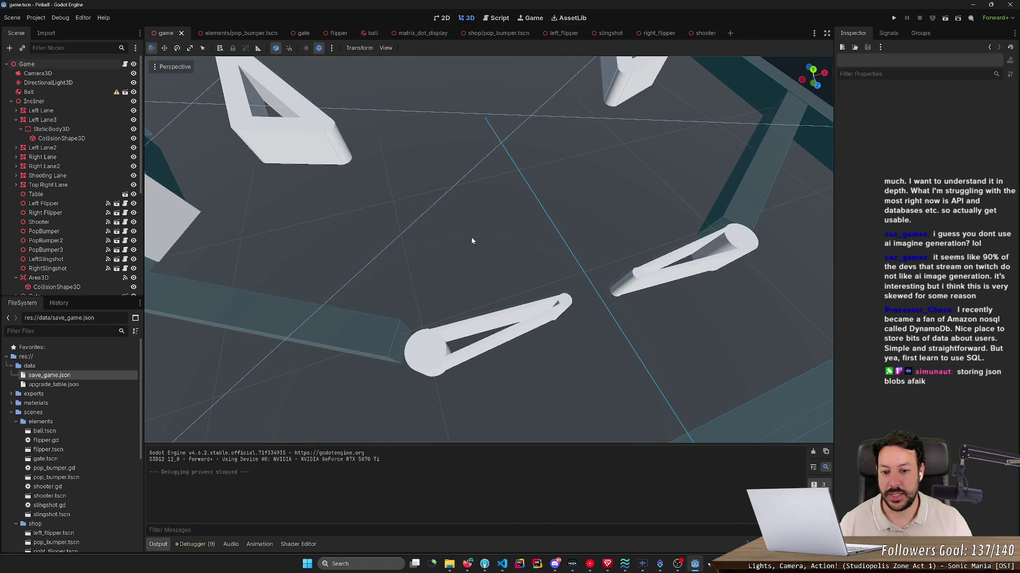
{"action": "key", "text": "w"}
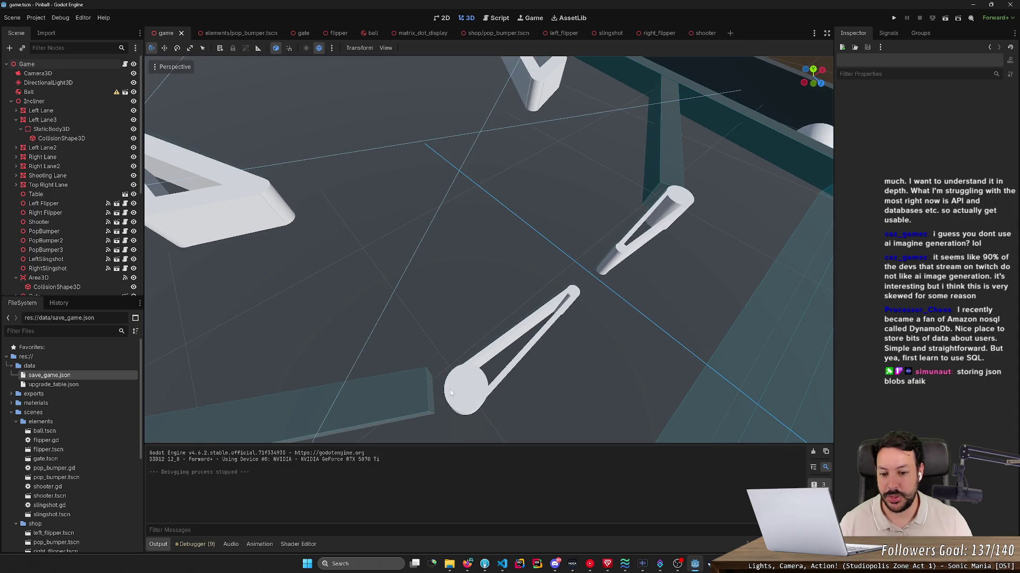
{"action": "key", "text": "s"}
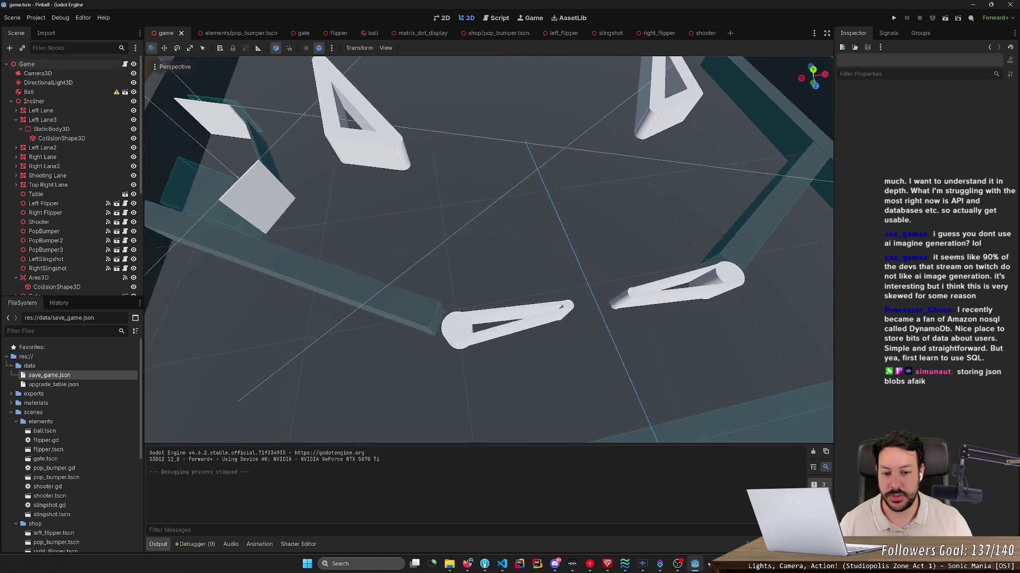
{"action": "key", "text": "d"}
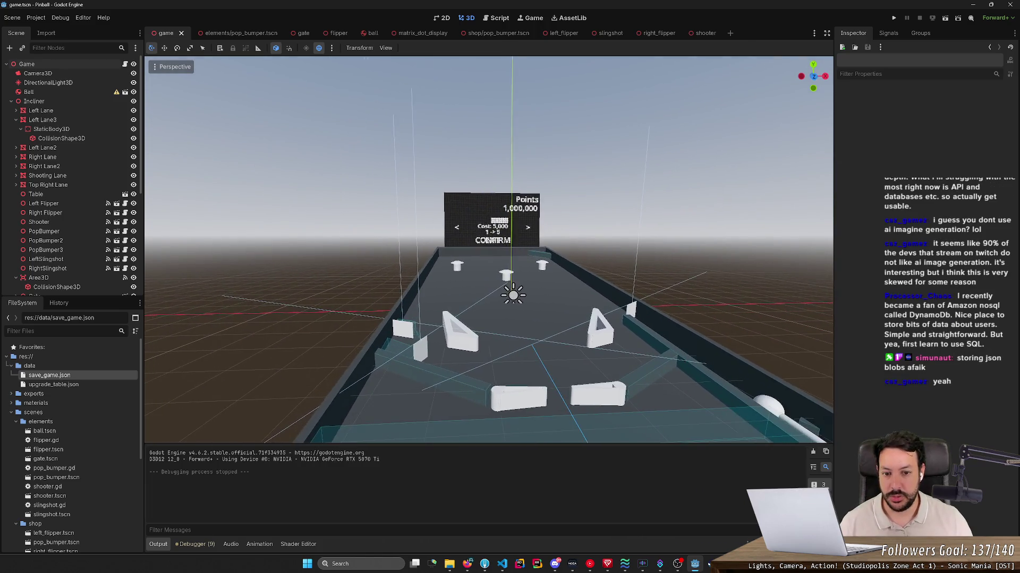
{"action": "key", "text": "a"}
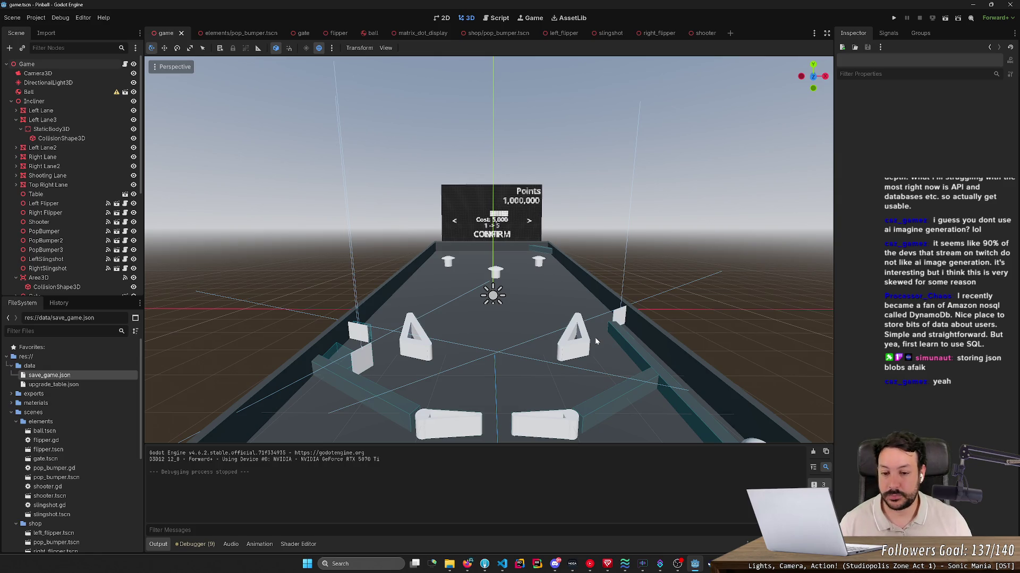
{"action": "scroll", "coordinate": [544, 218], "scroll_direction": "up", "scroll_amount": 5}
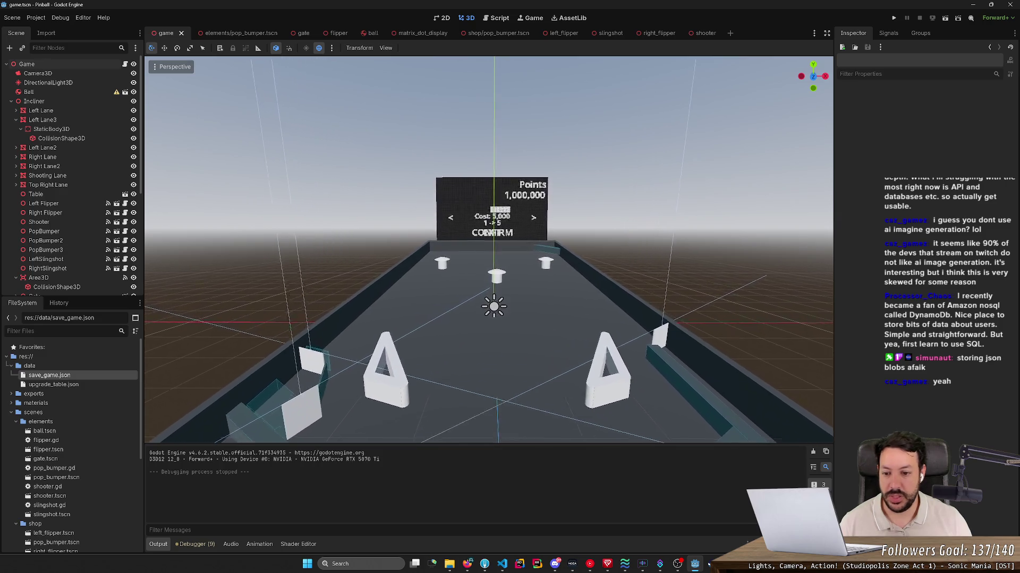
{"action": "scroll", "coordinate": [500, 316], "scroll_direction": "up", "scroll_amount": 5}
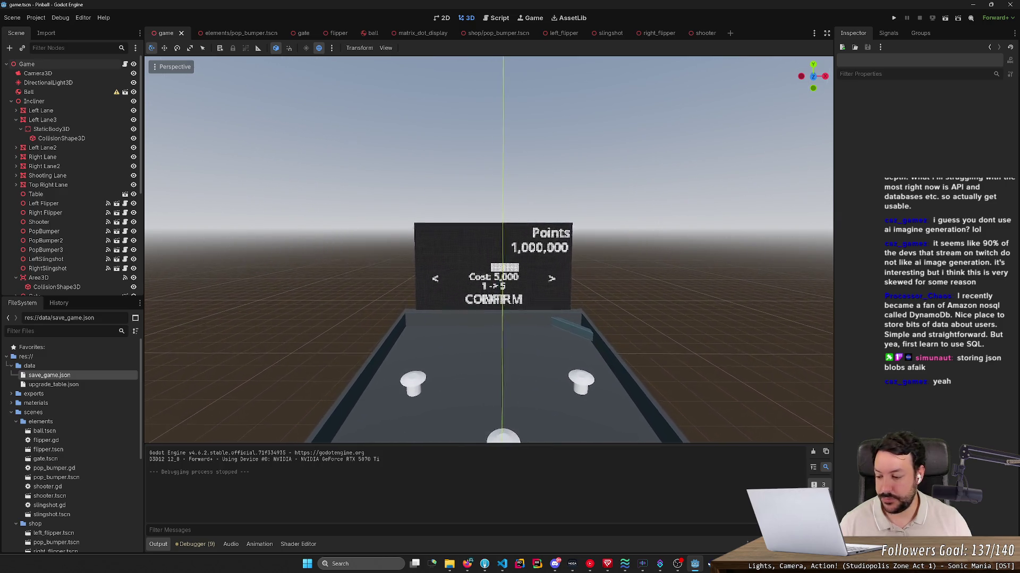
{"action": "scroll", "coordinate": [494, 286], "scroll_direction": "up", "scroll_amount": 2}
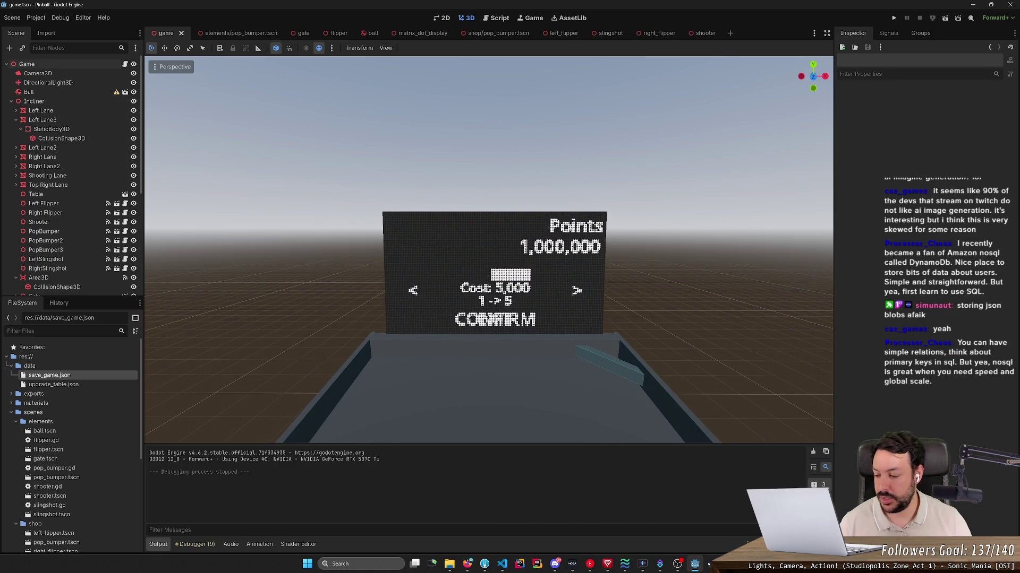
{"action": "scroll", "coordinate": [494, 287], "scroll_direction": "down", "scroll_amount": 2}
{"action": "scroll", "coordinate": [494, 287], "scroll_direction": "down", "scroll_amount": 2}
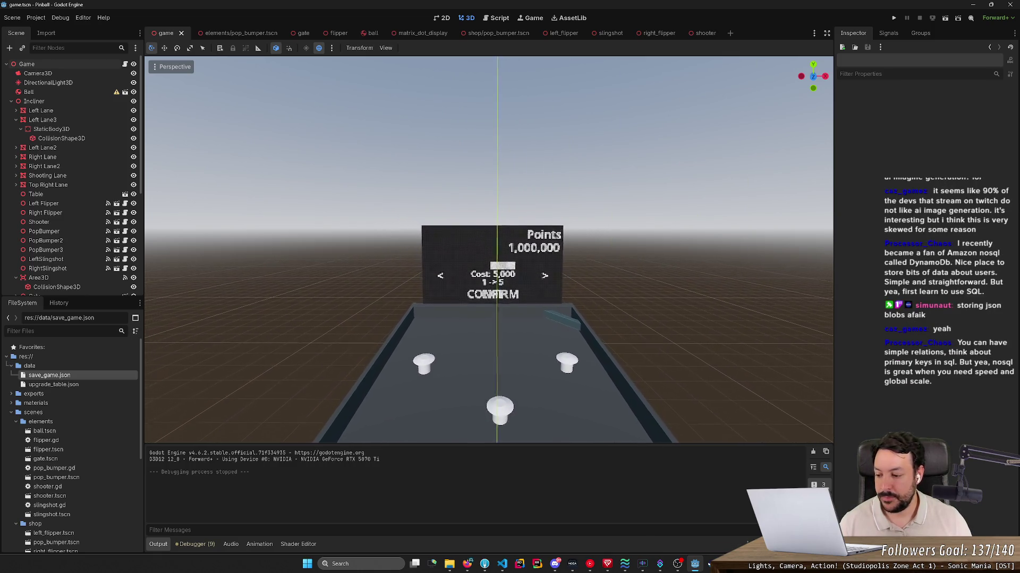
{"action": "scroll", "coordinate": [494, 287], "scroll_direction": "down", "scroll_amount": 1}
{"action": "scroll", "coordinate": [494, 287], "scroll_direction": "down", "scroll_amount": 1}
{"action": "scroll", "coordinate": [494, 287], "scroll_direction": "down", "scroll_amount": 1}
{"action": "scroll", "coordinate": [494, 287], "scroll_direction": "down", "scroll_amount": 2}
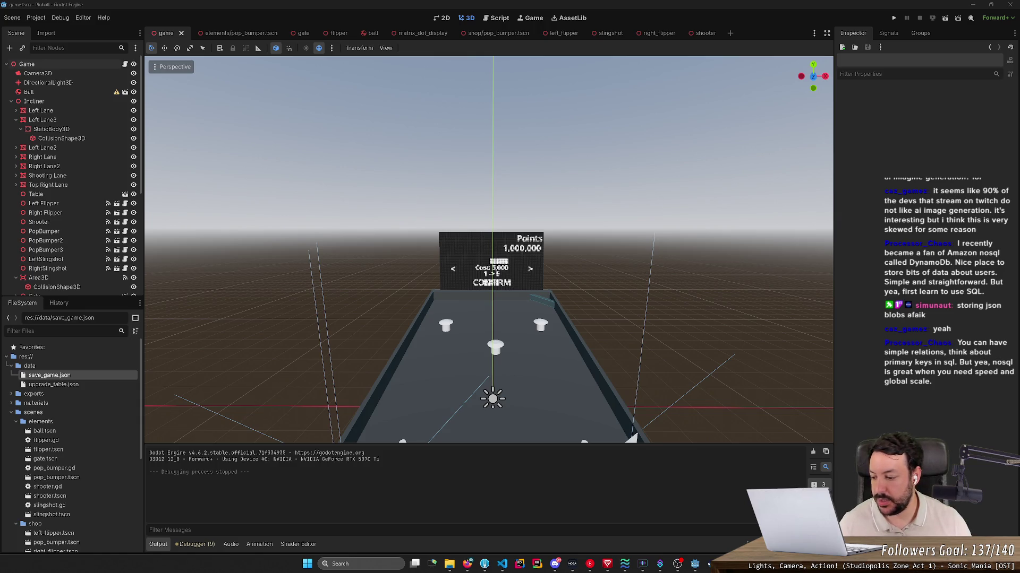
{"action": "left_click_drag", "start_coordinate": [489, 318], "coordinate": [431, 207]}
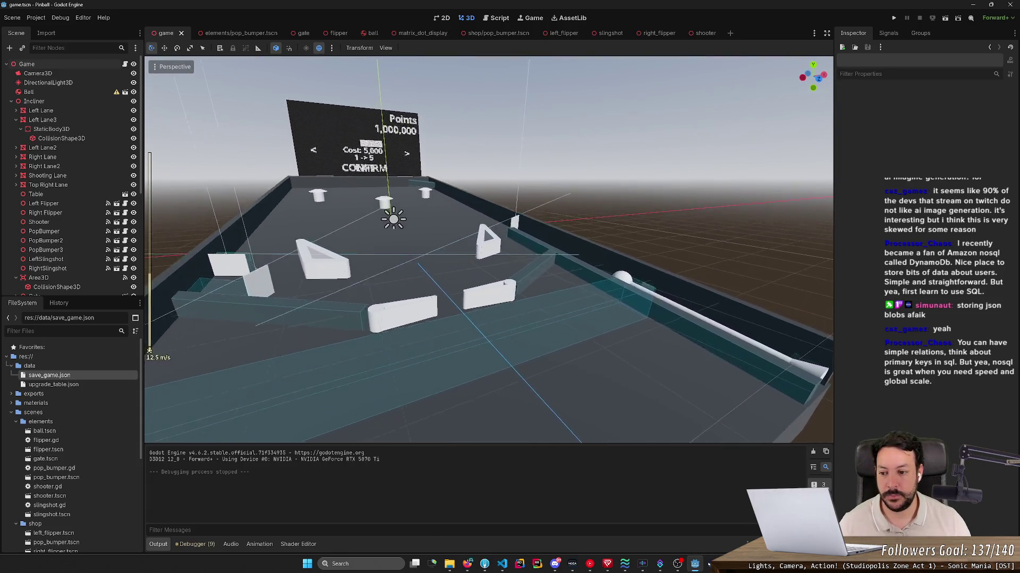
{"action": "mouse_move", "coordinate": [430, 207]}
{"action": "left_mouse_down"}
{"action": "mouse_move", "coordinate": [380, 206]}
{"action": "mouse_move", "coordinate": [501, 234]}
{"action": "mouse_move", "coordinate": [329, 277]}
{"action": "left_mouse_up"}
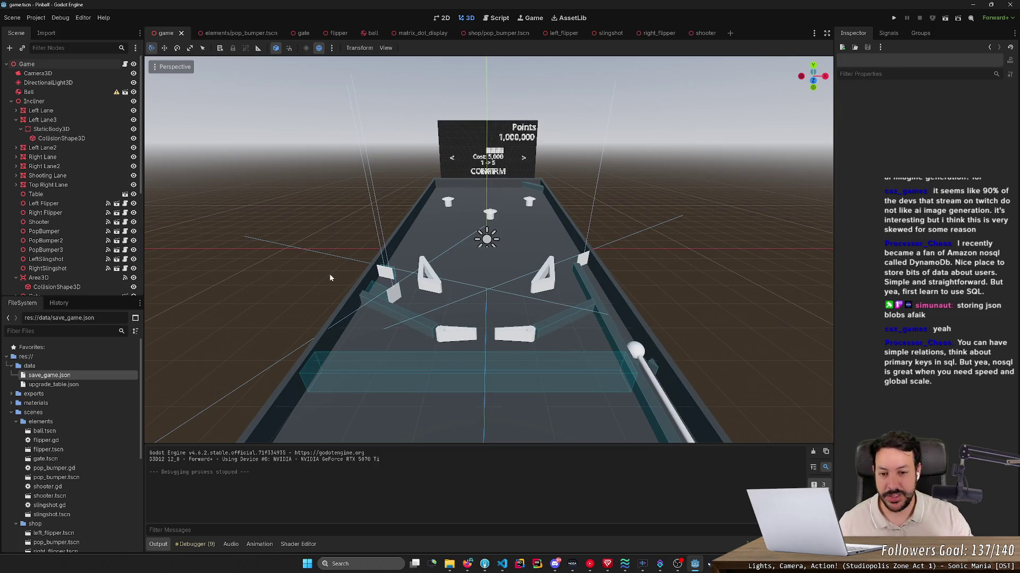
{"action": "left_click_drag", "start_coordinate": [329, 273], "coordinate": [239, 264]}
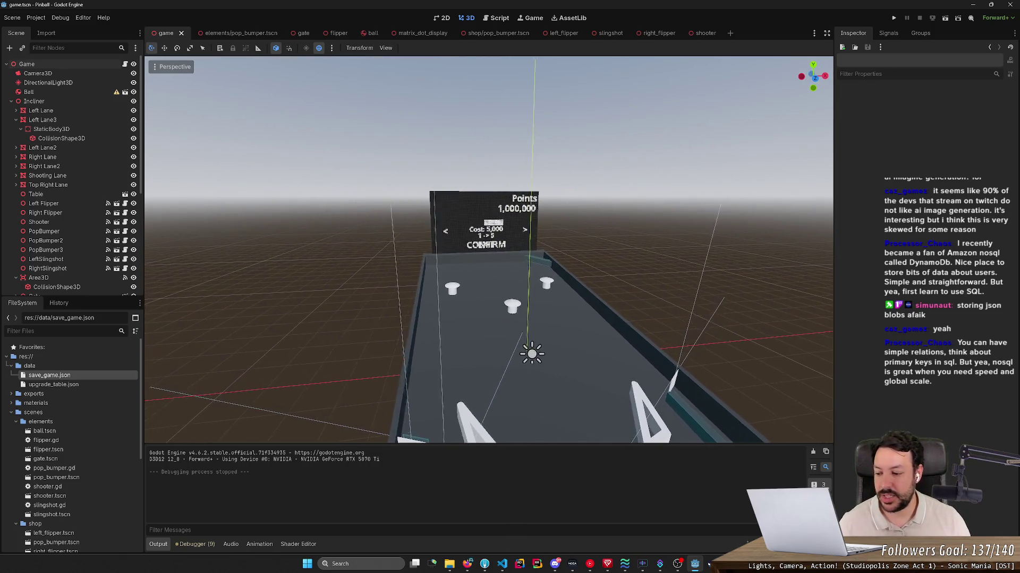
{"action": "key", "text": "s"}
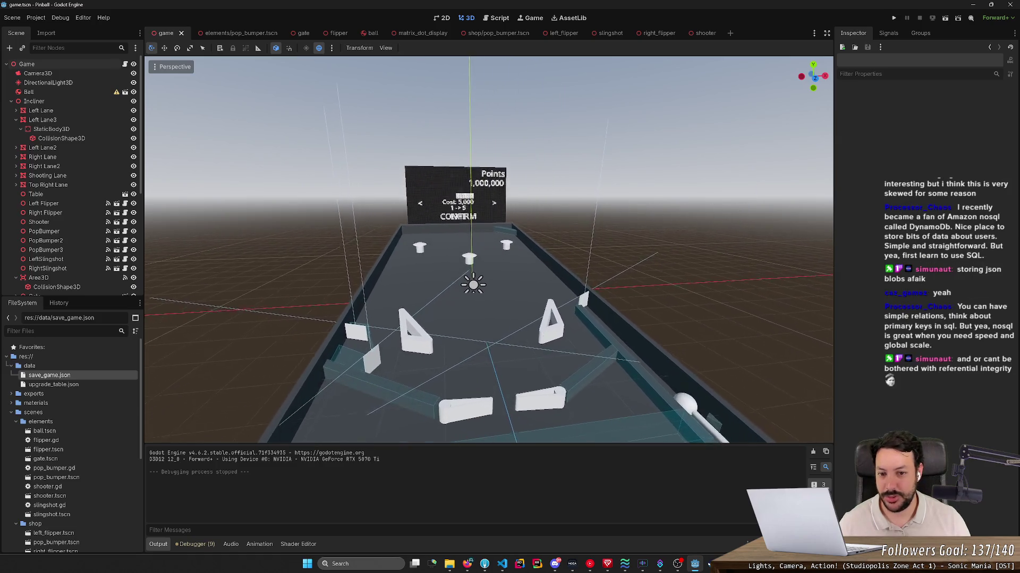
{"action": "key", "text": "w"}
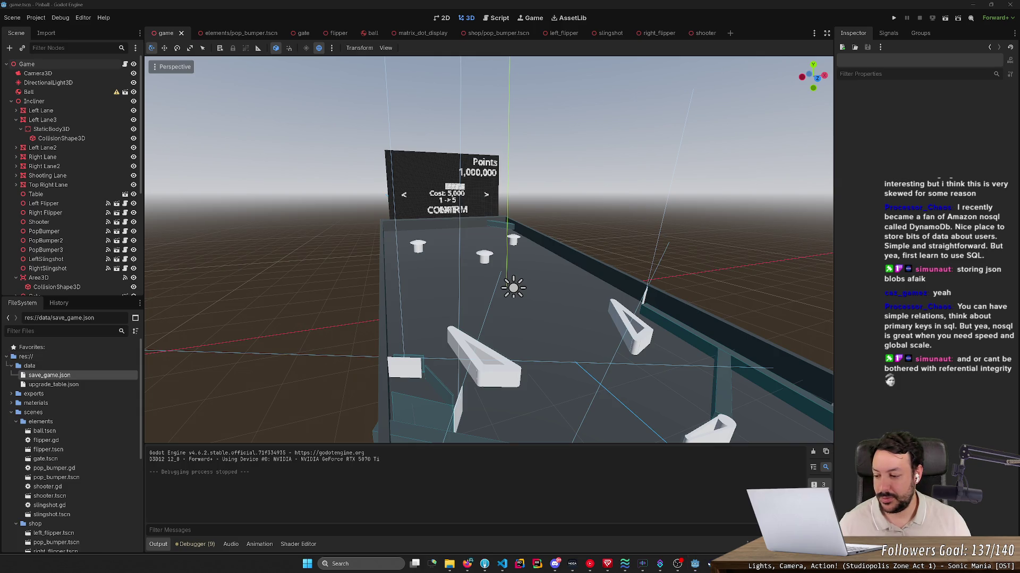
{"action": "key", "text": "w"}
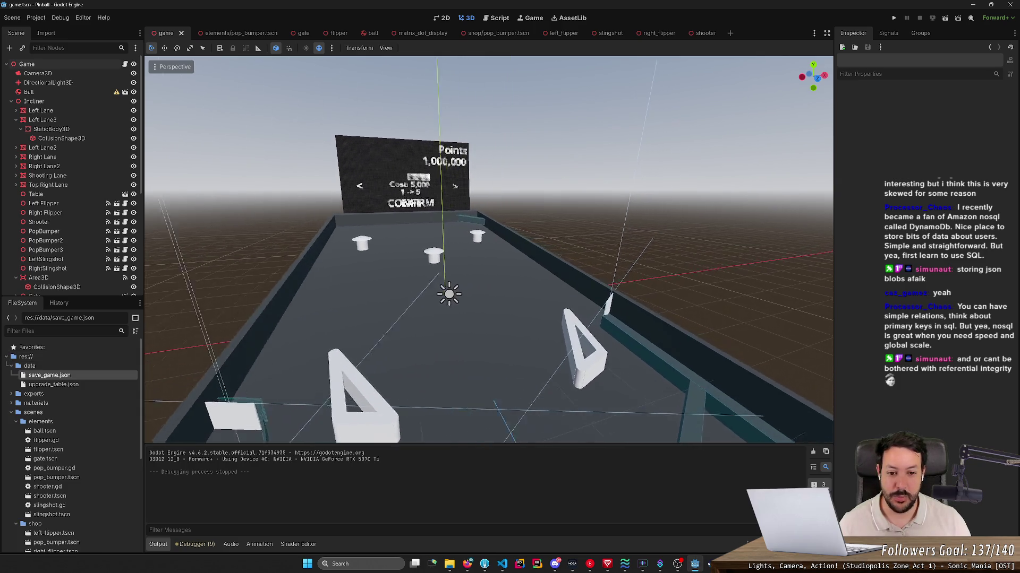
{"action": "key", "text": "d"}
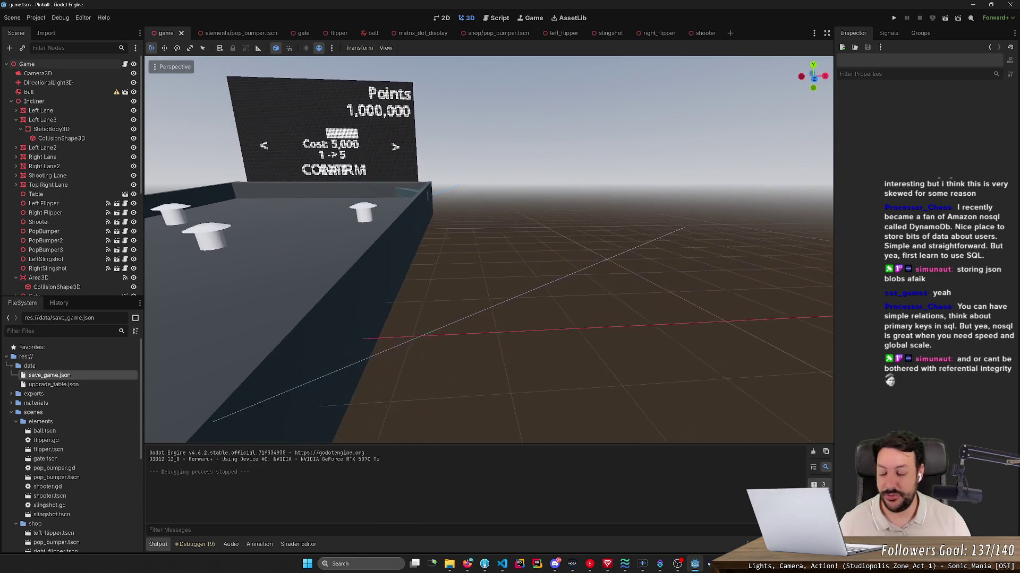
{"action": "key", "text": "w"}
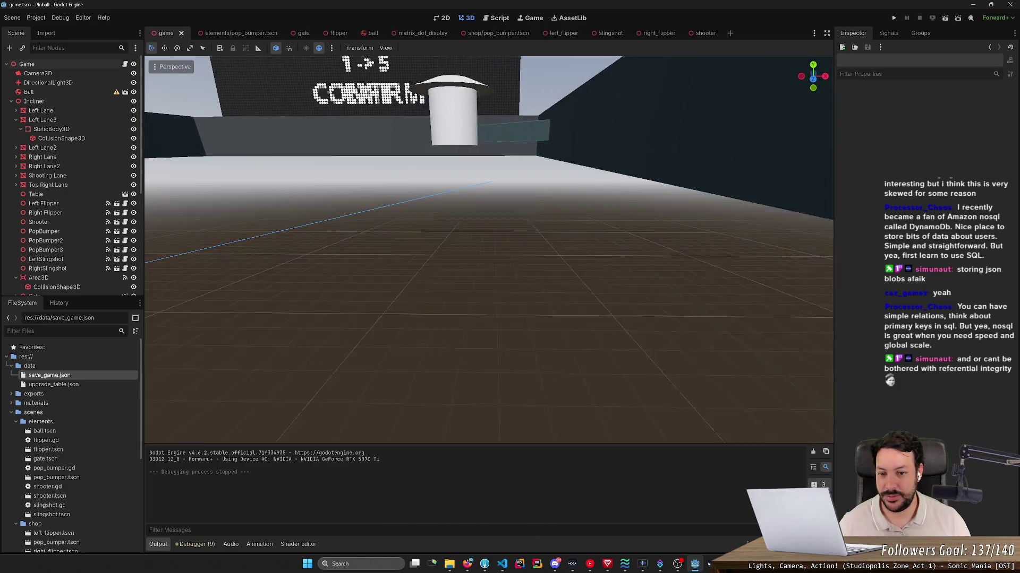
{"action": "key", "text": "e"}
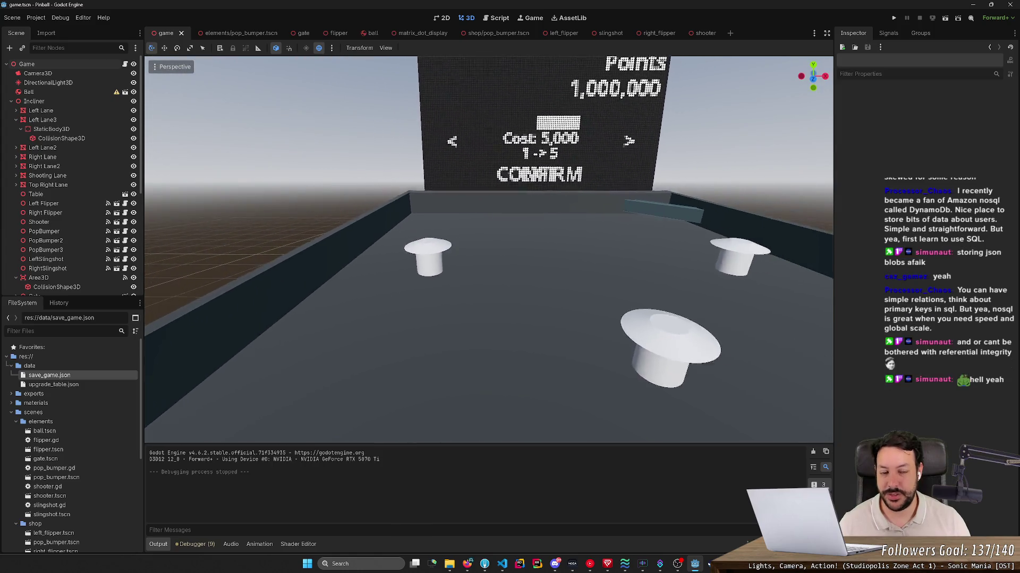
{"action": "key", "text": "q"}
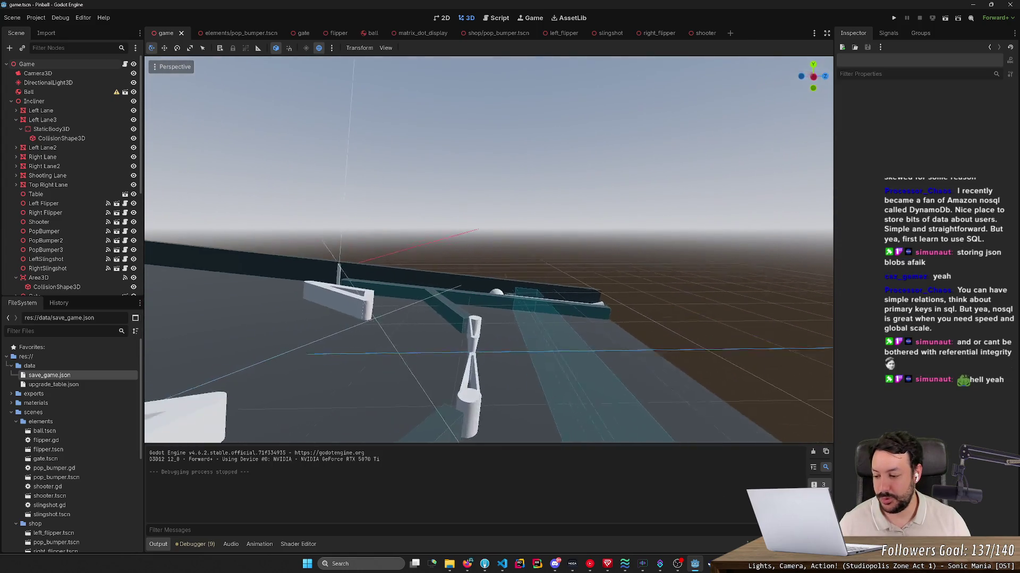
{"action": "key", "text": "e"}
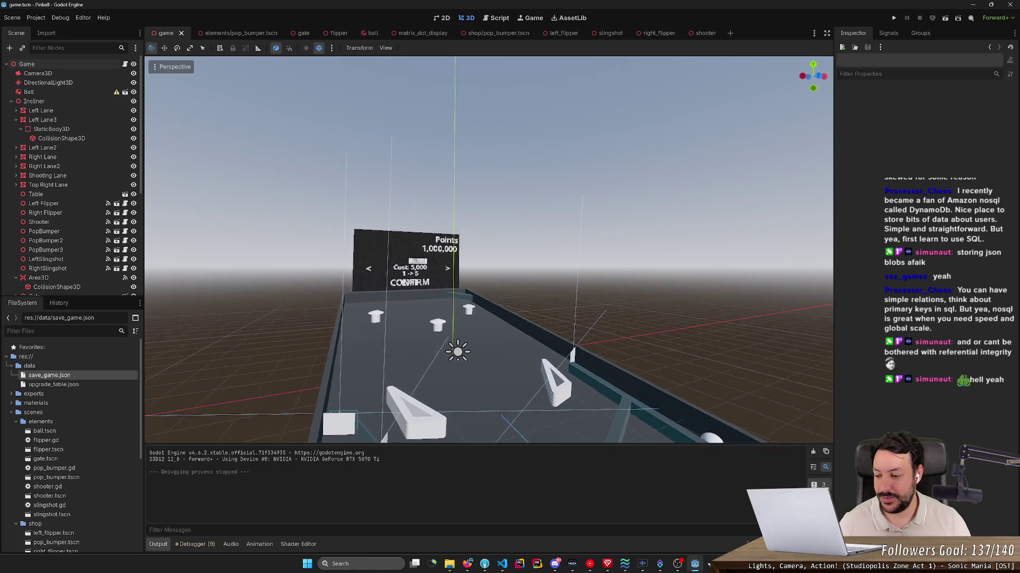
{"action": "key", "text": "e"}
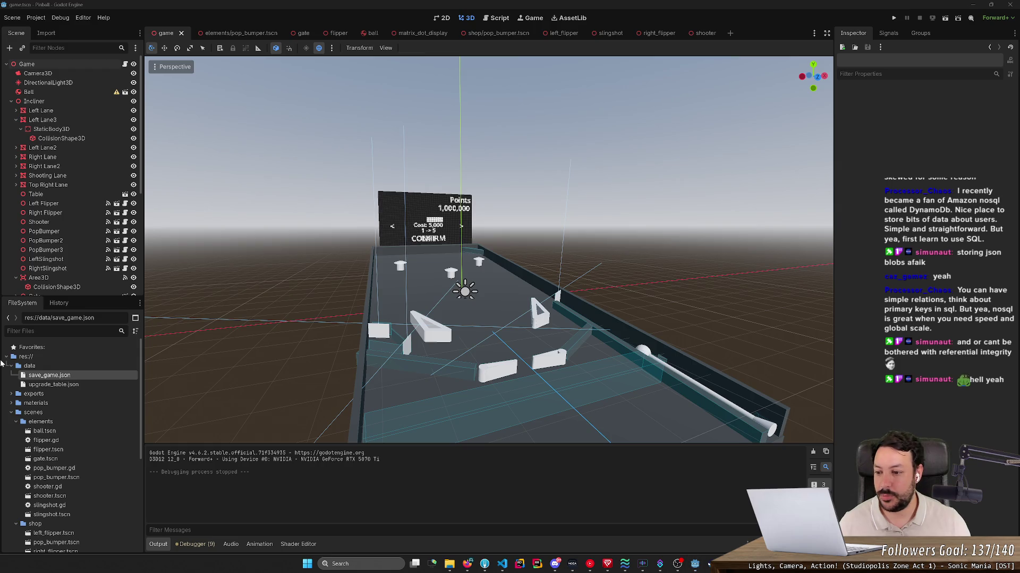
- Check save_game.json, then delete the early return line in _try_confirm_upgrade of shop_screen_ui.gd
{"action": "double_click", "coordinate": [79, 377]}
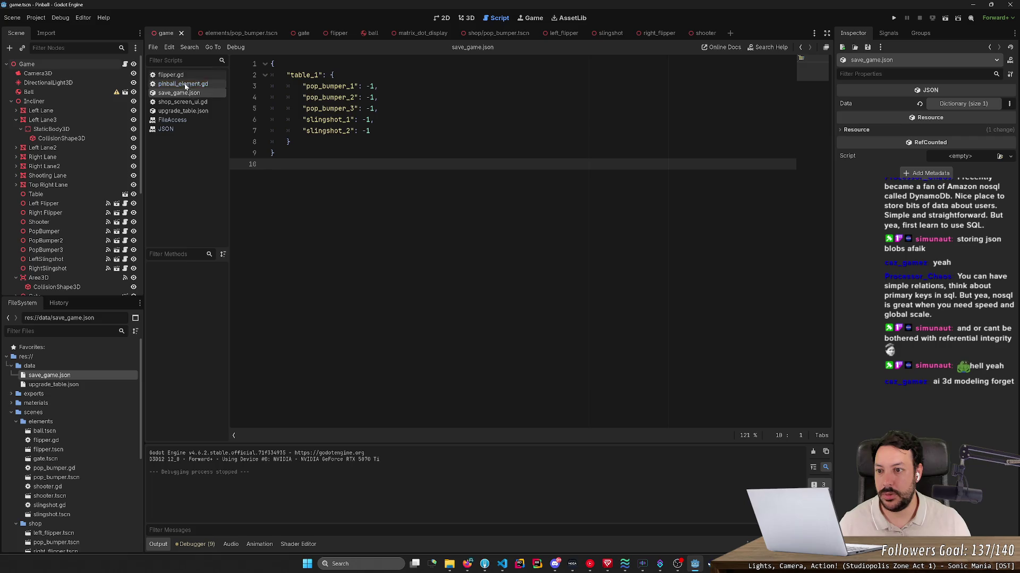
{"action": "left_click", "coordinate": [184, 103]}
{"action": "key", "text": "ctrl+v"}
{"action": "key", "text": "Up"}
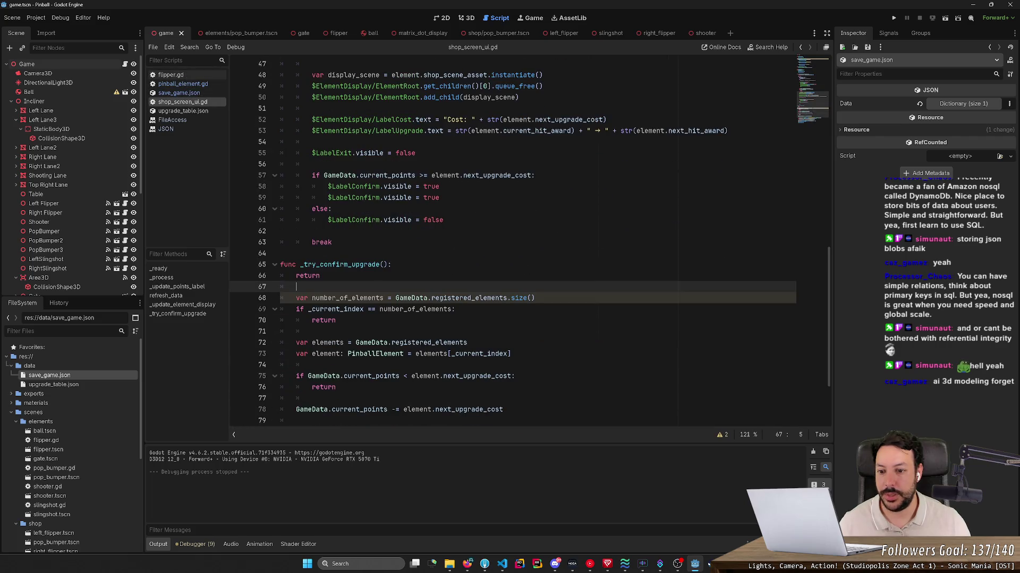
{"action": "key", "text": "ctrl+shift+k"}
{"action": "scroll", "coordinate": [510, 239], "scroll_direction": "down", "scroll_amount": 2}
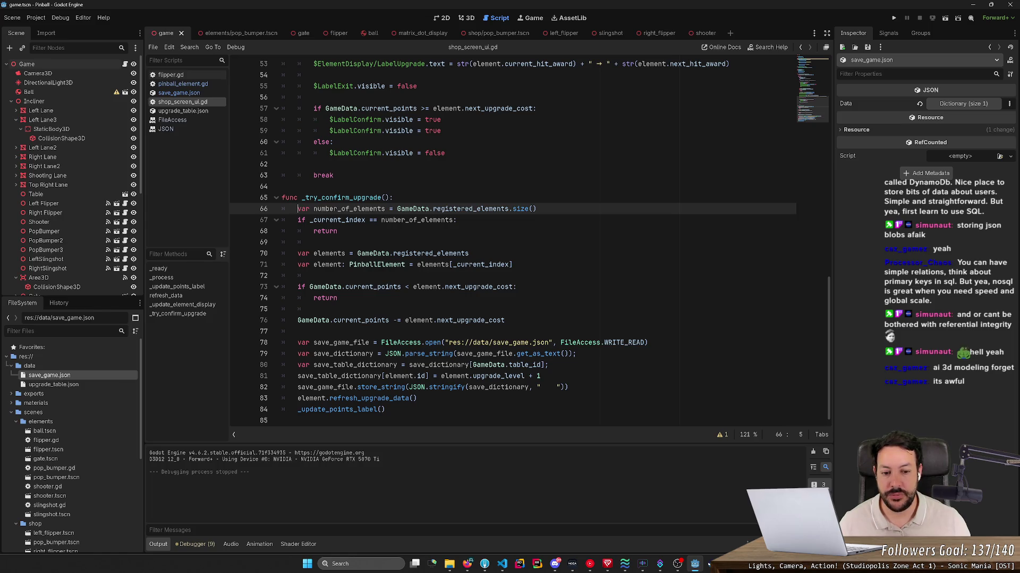
- Review the FileAccess WRITE mode and the save-and-refresh lines 79–83
{"action": "left_click_drag", "start_coordinate": [630, 343], "coordinate": [608, 343]}
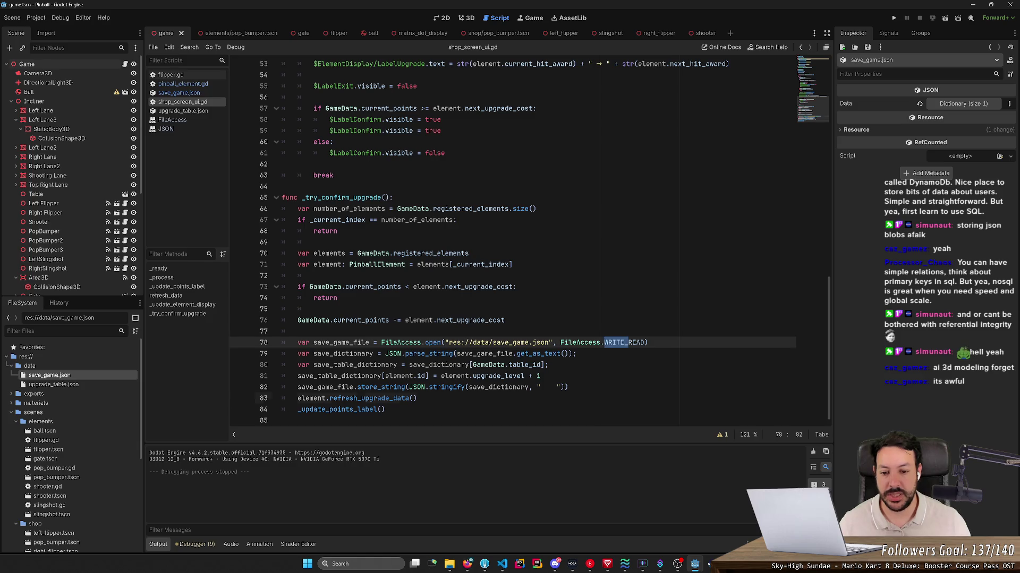
{"action": "left_click_drag", "start_coordinate": [416, 398], "coordinate": [283, 354]}
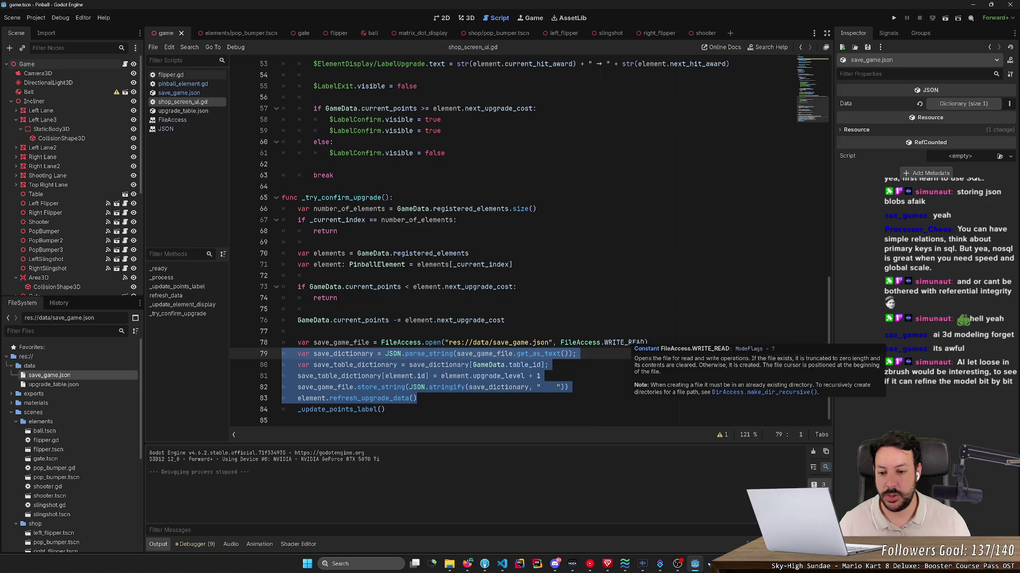
{"action": "mouse_move", "coordinate": [625, 343]}
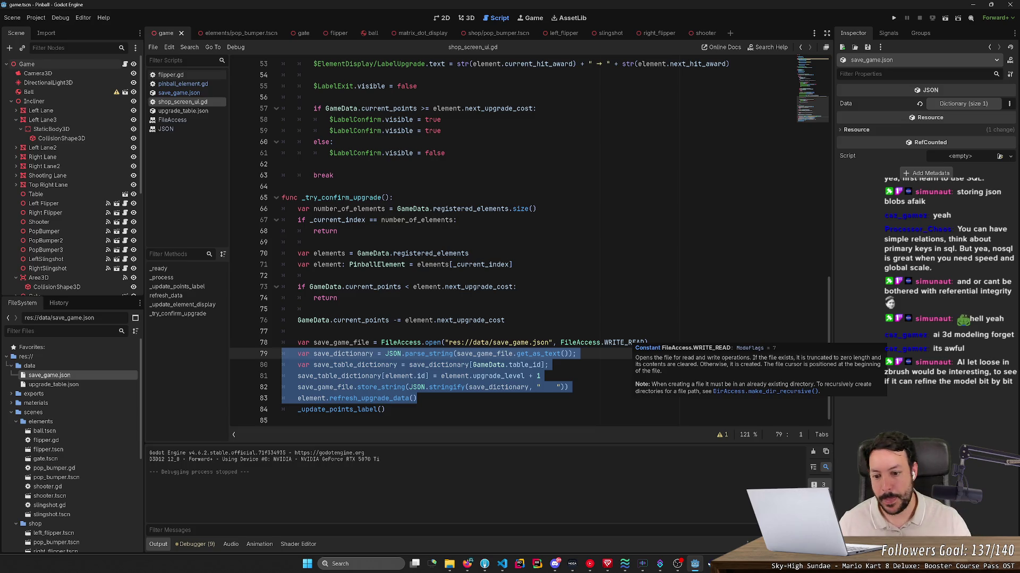
{"action": "left_click", "coordinate": [569, 388]}
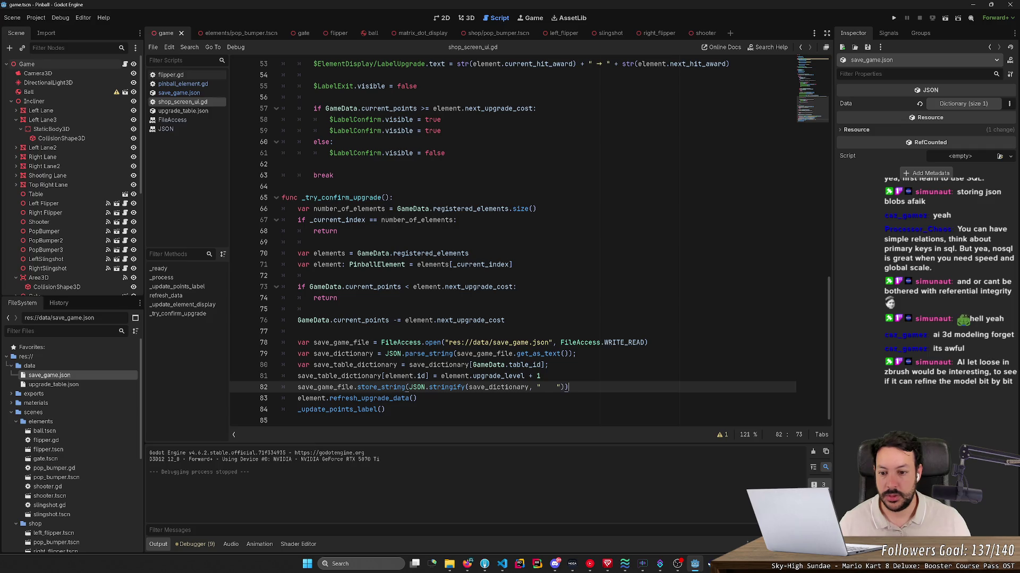
- Add a save_game_file.close() call after the level update and change the open mode from WRITE_READ to READ
{"action": "double_click", "coordinate": [341, 342]}
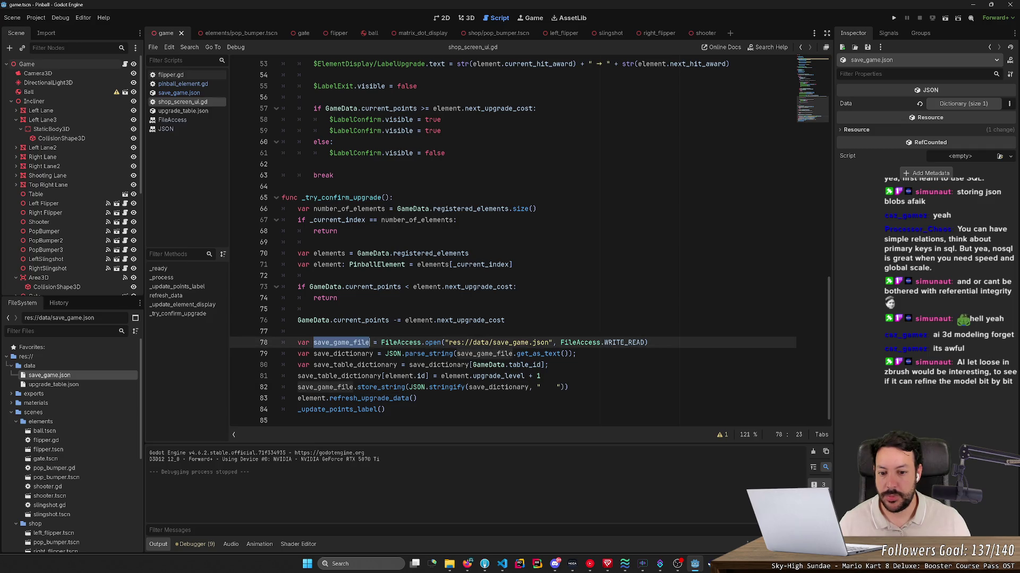
{"action": "key", "text": "Down"}
{"action": "key", "text": "Down"}
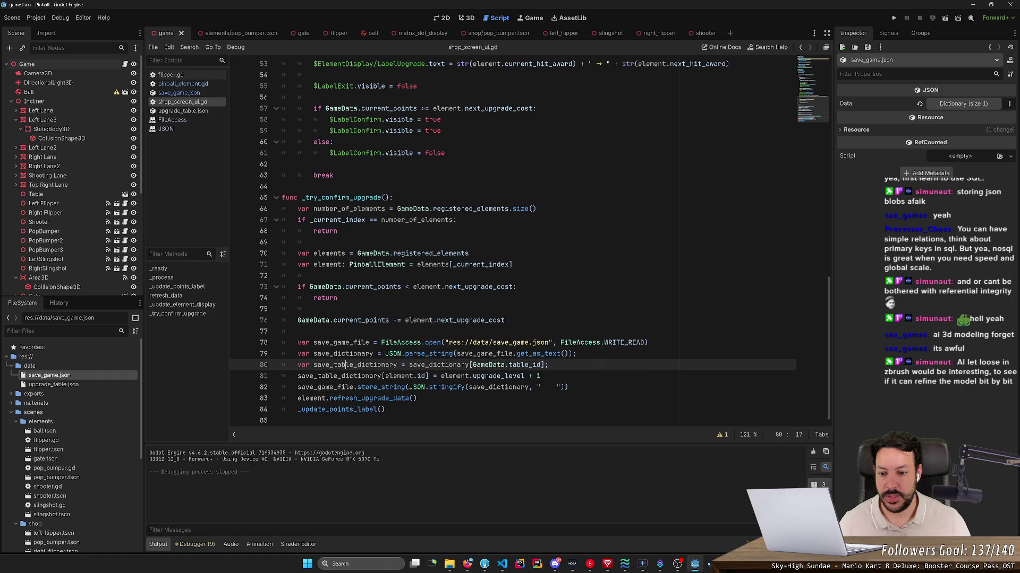
{"action": "key", "text": "Down"}
{"action": "key", "text": "Down"}
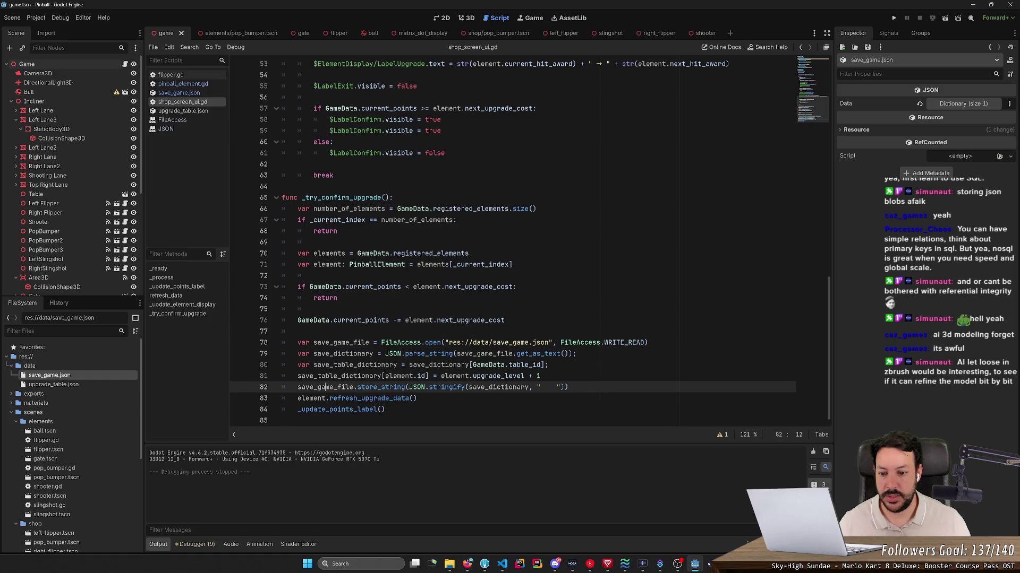
{"action": "key", "text": "Up"}
{"action": "key", "text": "End"}
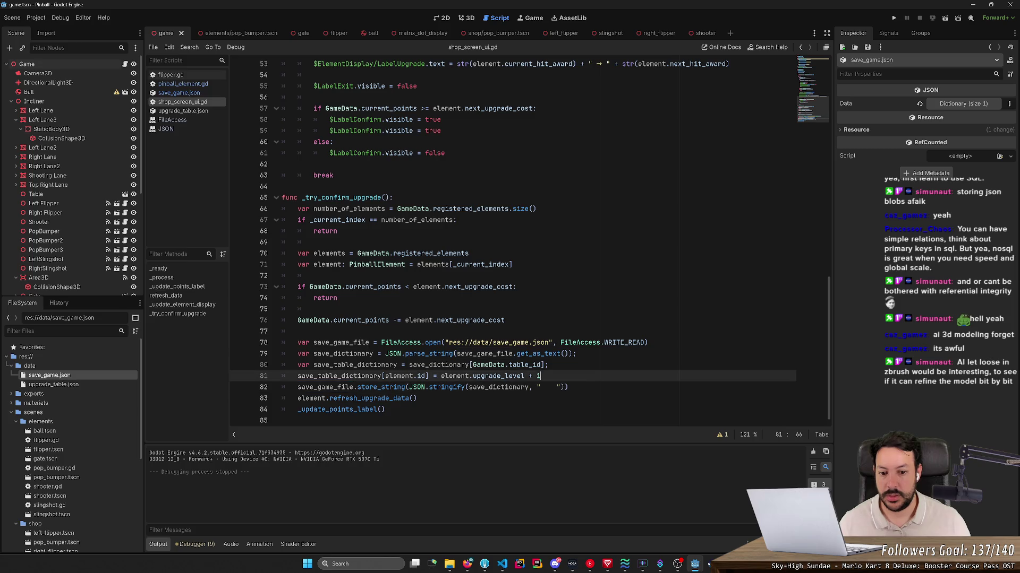
{"action": "key", "text": "Return"}
{"action": "type", "text": "save"}
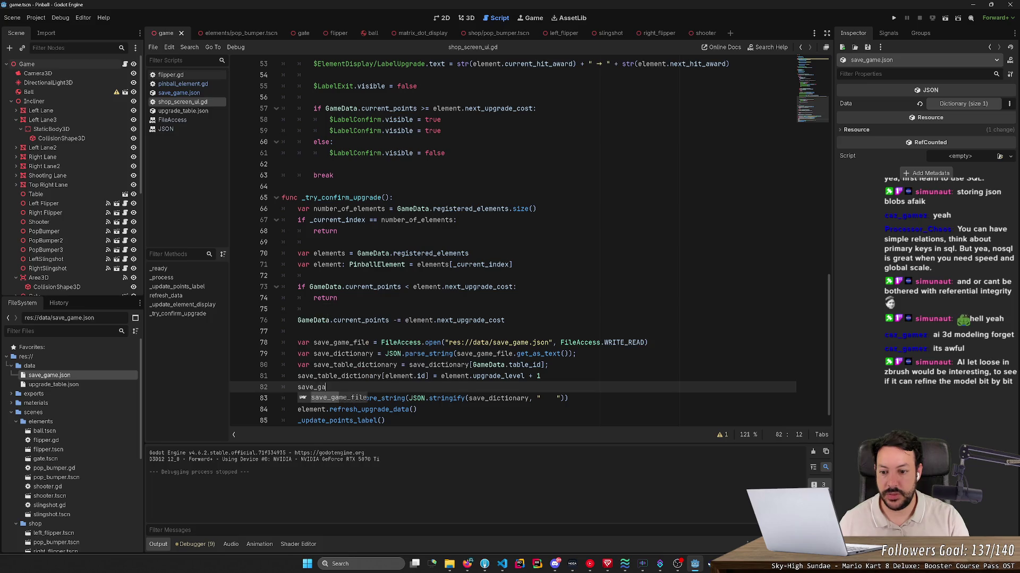
{"action": "type", "text": "_game_file.close()"}
{"action": "key", "text": "Return"}
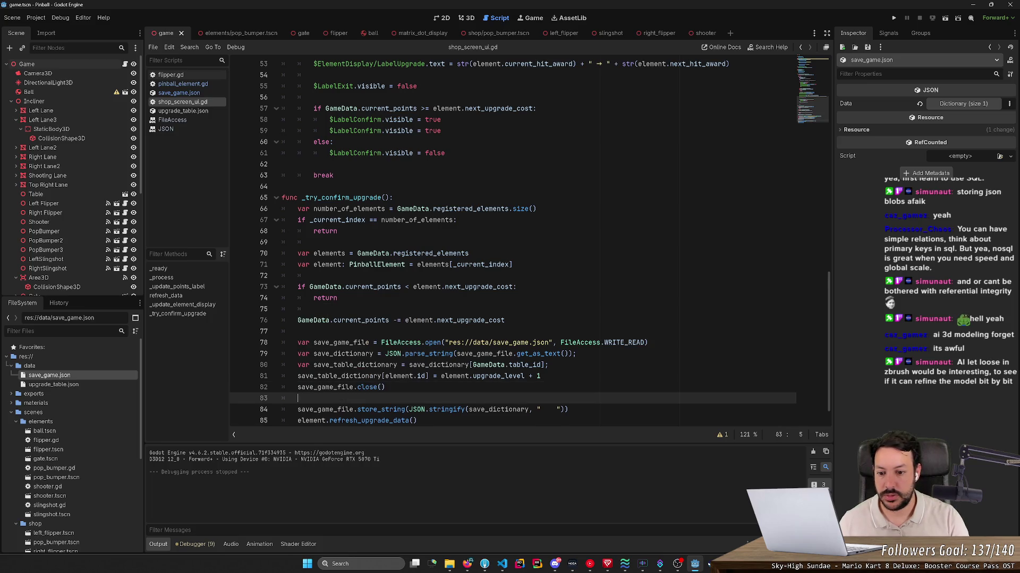
{"action": "left_click", "coordinate": [627, 343]}
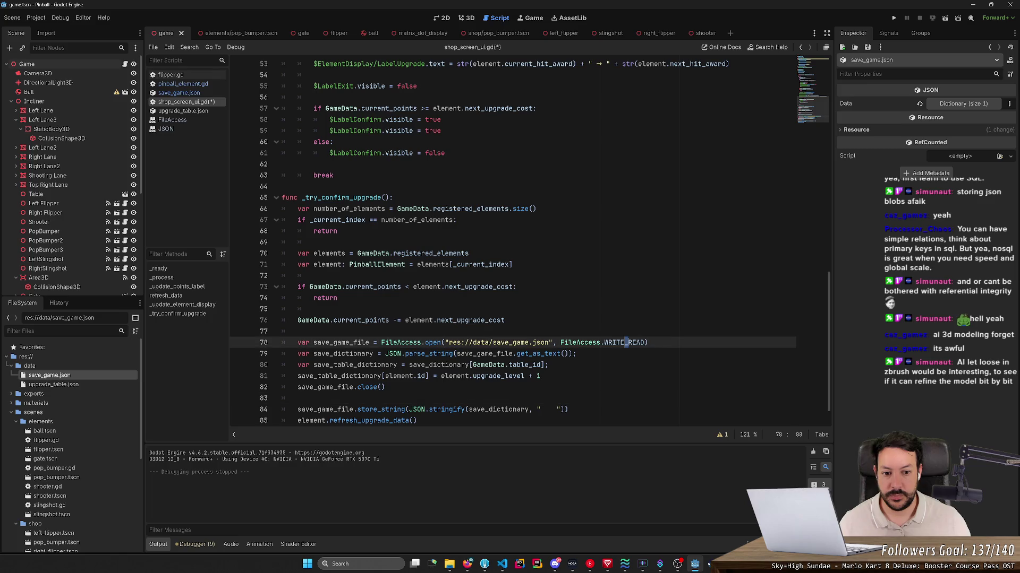
{"action": "key", "text": "BackSpace"}
{"action": "key", "text": "BackSpace"}
{"action": "key", "text": "BackSpace"}
{"action": "key", "text": "End"}
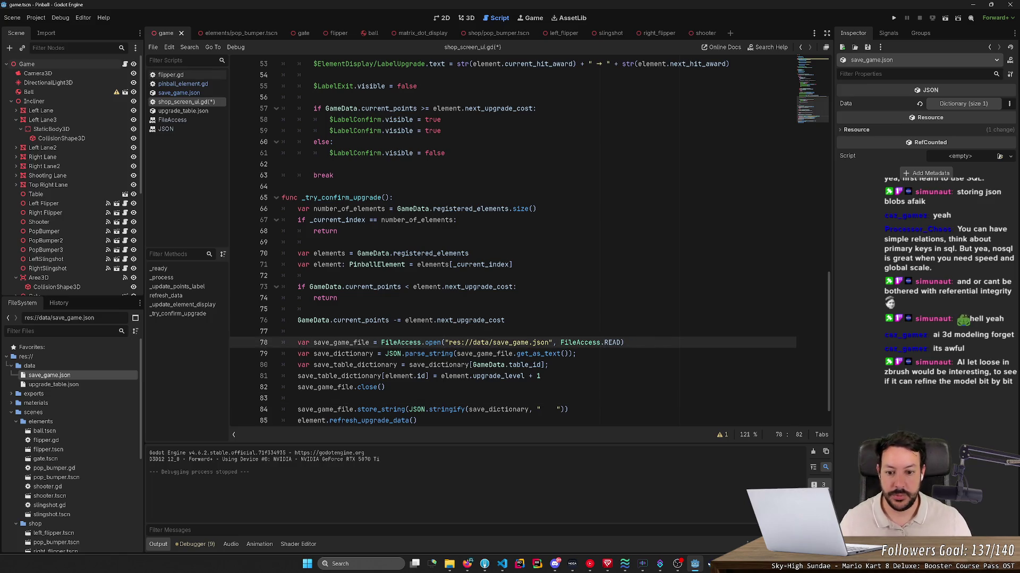
- Reopen save_game.json with FileAccess.WRITE before store_string and close the file after writing
{"action": "double_click", "coordinate": [329, 343]}
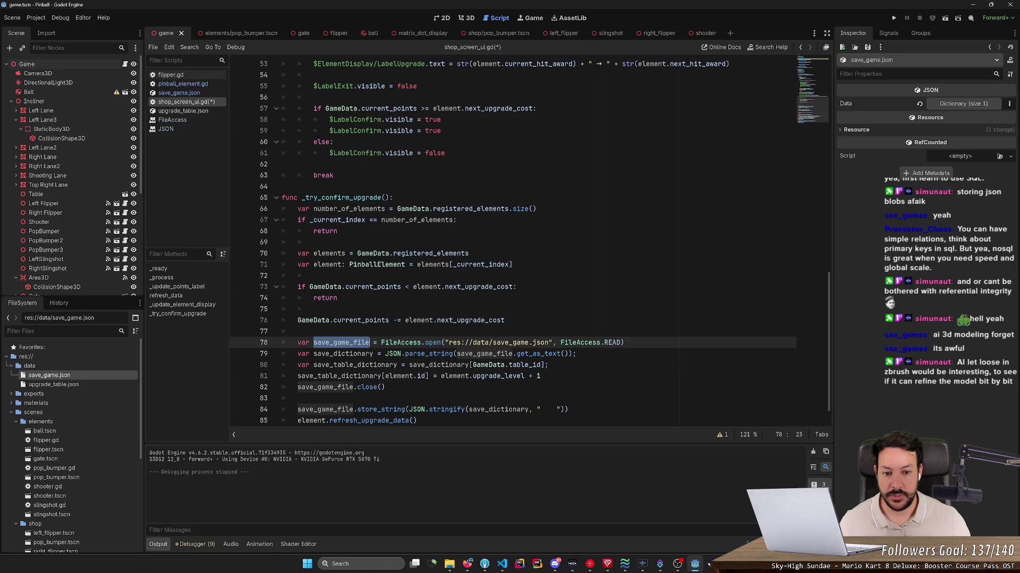
{"action": "key", "text": "shift+End"}
{"action": "key", "text": "ctrl+c"}
{"action": "left_click", "coordinate": [303, 398]}
{"action": "scroll", "coordinate": [304, 399], "scroll_direction": "down", "scroll_amount": 1}
{"action": "key", "text": "Return"}
{"action": "key", "text": "ctrl+v"}
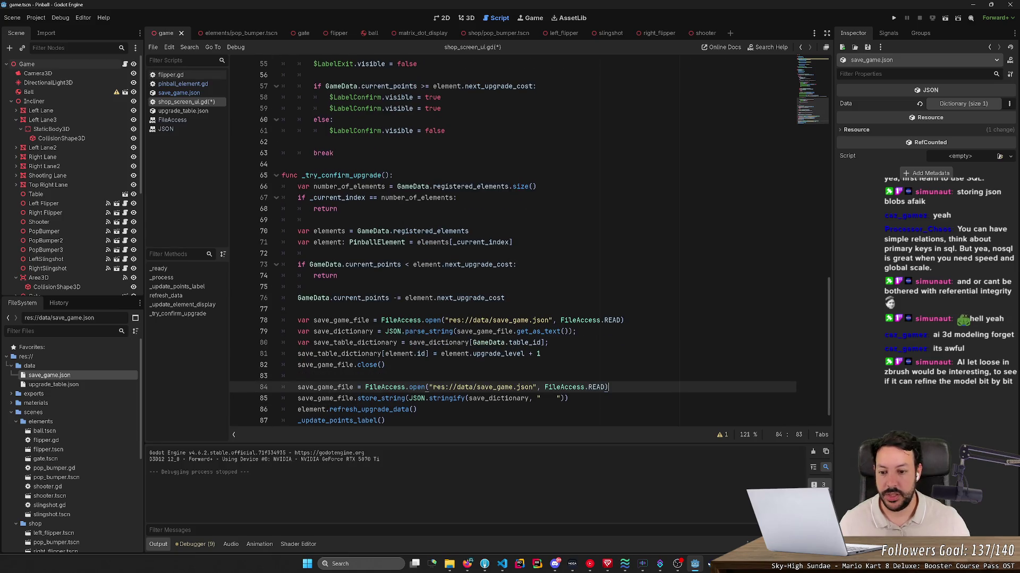
{"action": "key", "text": "ctrl+shift+Left"}
{"action": "type", "text": "WRITE"}
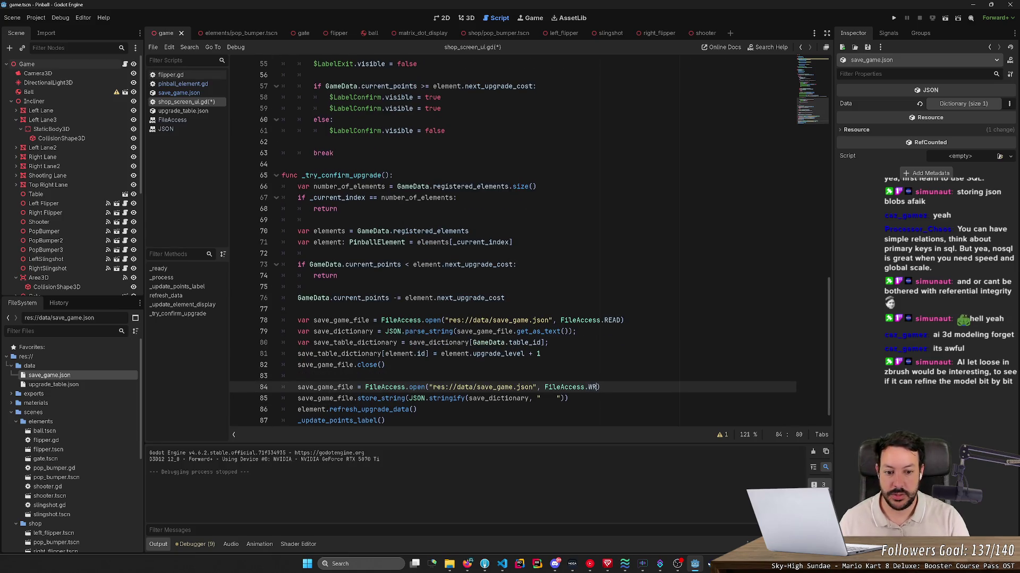
{"action": "key", "text": "Escape"}
{"action": "key", "text": "Down"}
{"action": "key", "text": "Return"}
{"action": "type", "text": "s"}
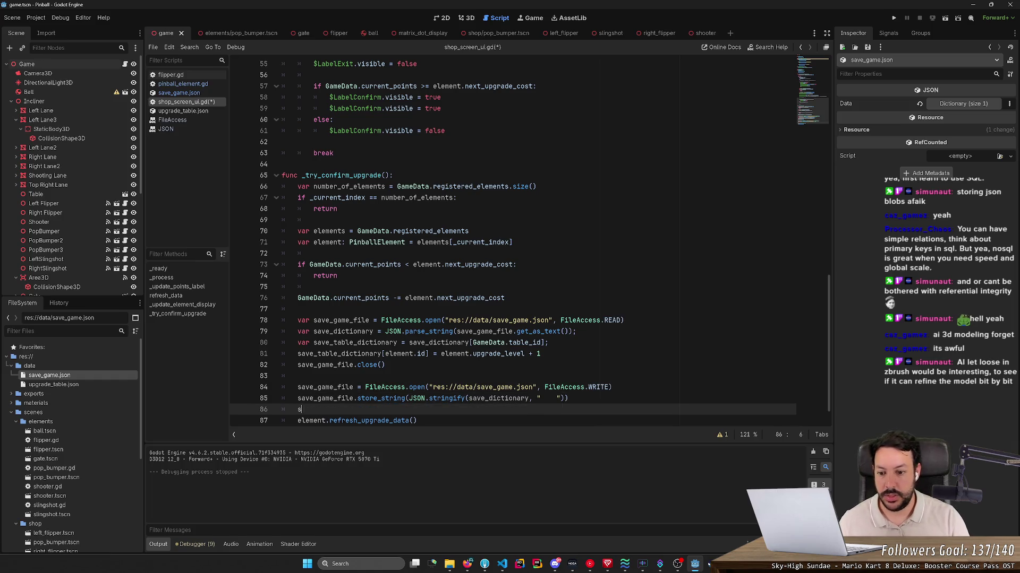
{"action": "type", "text": "ave_"}
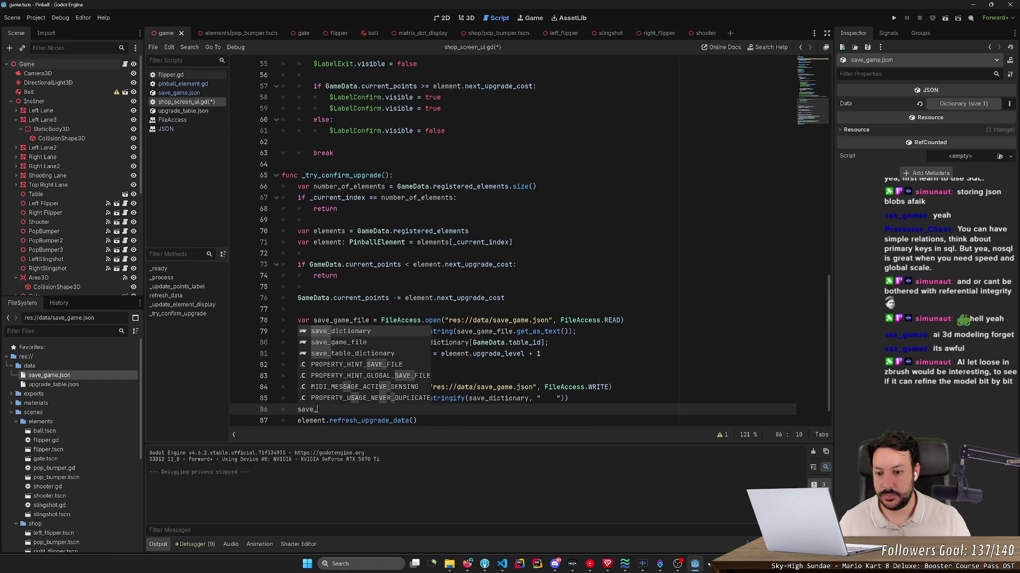
{"action": "key", "text": "Down"}
{"action": "key", "text": "Return"}
{"action": "type", "text": "se()"}
{"action": "key", "text": "Return"}
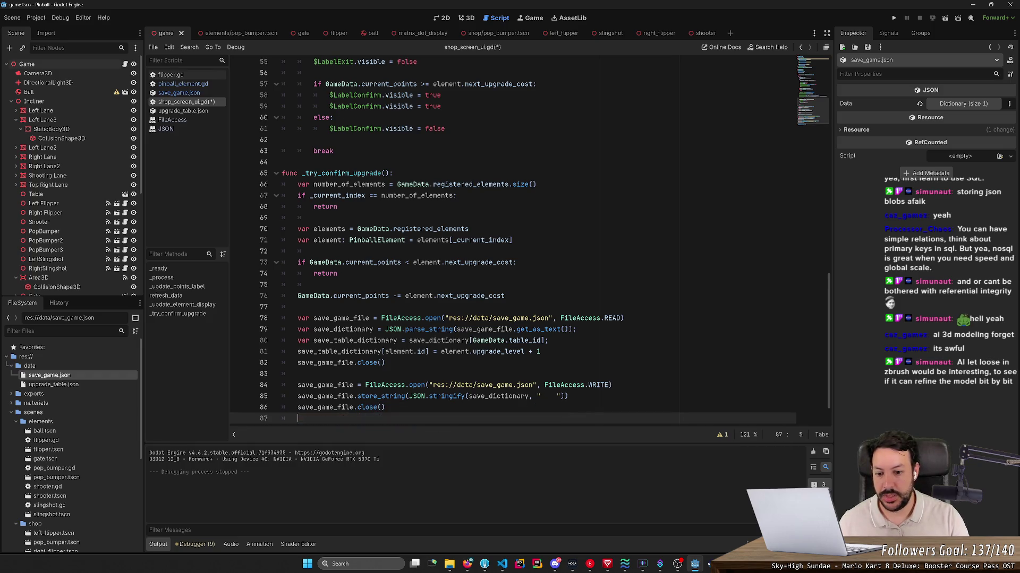
- Move the first close() call right after parsing the save data, save the script, and mark line 85
{"action": "key", "text": "Up"}
{"action": "key", "text": "Up"}
{"action": "key", "text": "Up"}
{"action": "key", "text": "ctrl+shift+k"}
{"action": "key", "text": "Down"}
{"action": "key", "text": "Down"}
{"action": "key", "text": "Down"}
{"action": "type", "text": "element.refresh_upgrade_data()"}
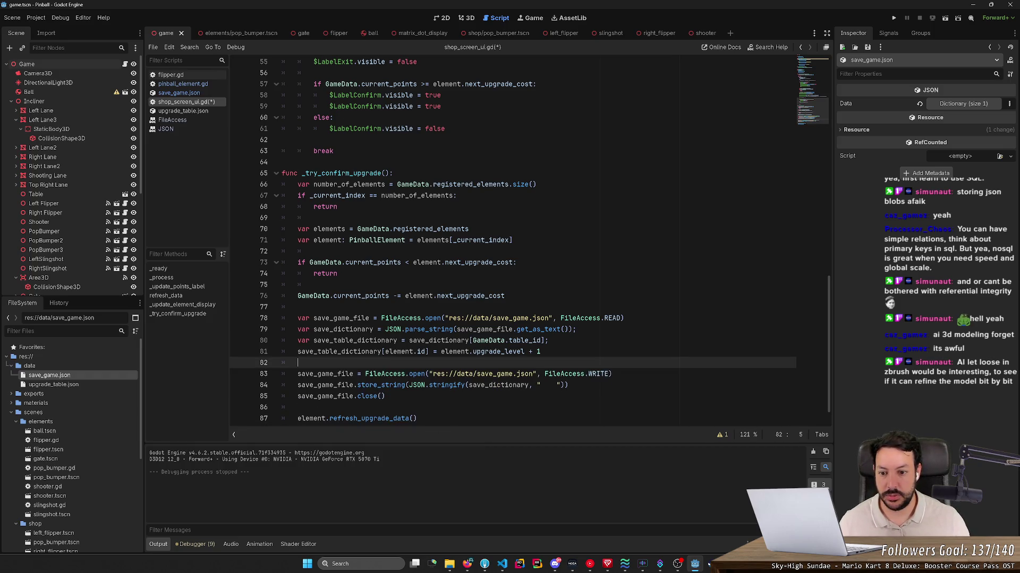
{"action": "key", "text": "Up"}
{"action": "key", "text": "Up"}
{"action": "key", "text": "Up"}
{"action": "key", "text": "End"}
{"action": "key", "text": "Down"}
{"action": "key", "text": "End"}
{"action": "key", "text": "Return"}
{"action": "type", "text": "save_game_file.close()"}
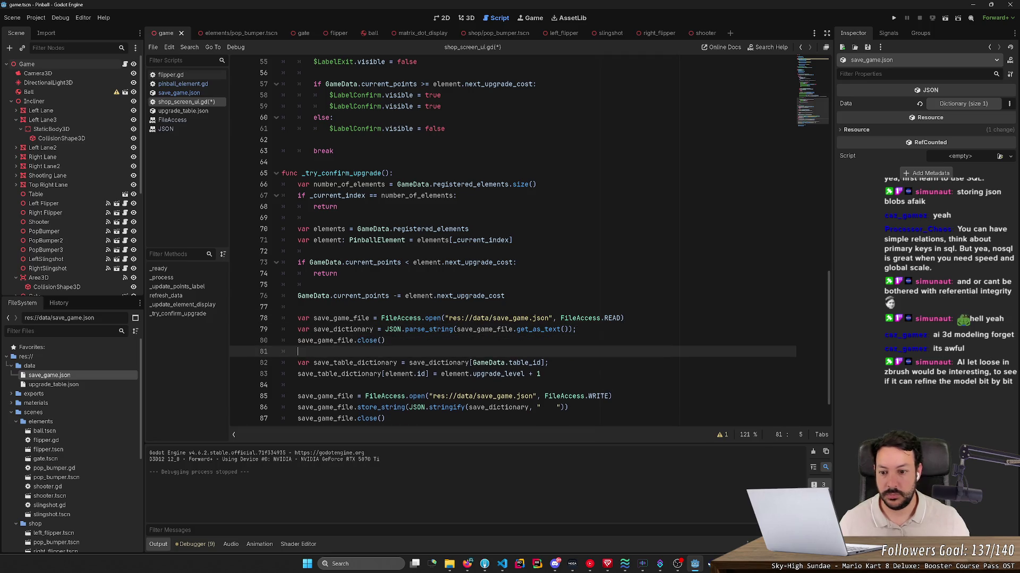
{"action": "scroll", "coordinate": [528, 242], "scroll_direction": "down", "scroll_amount": 2}
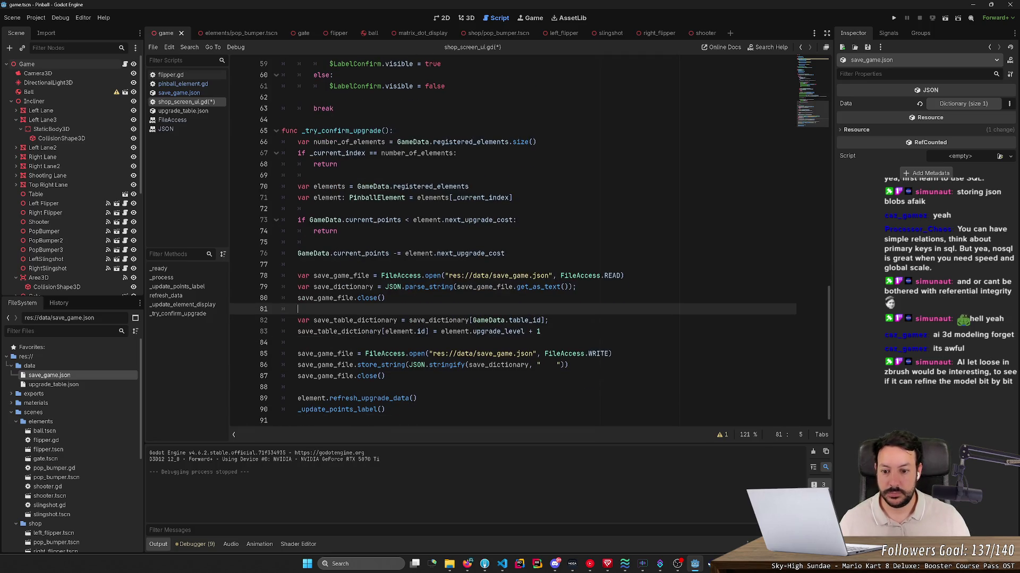
{"action": "key", "text": "ctrl+s"}
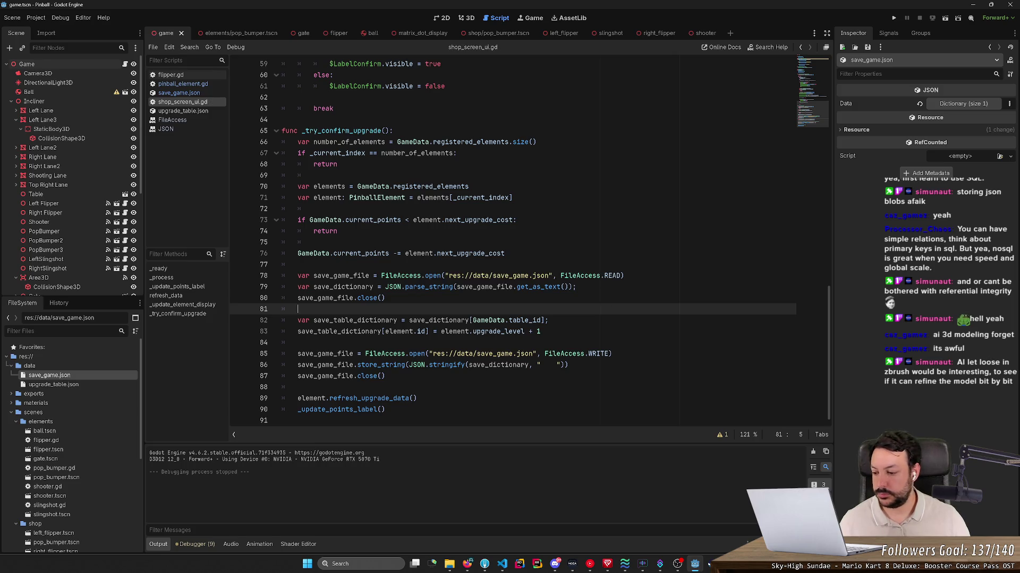
{"action": "left_click", "coordinate": [240, 356]}
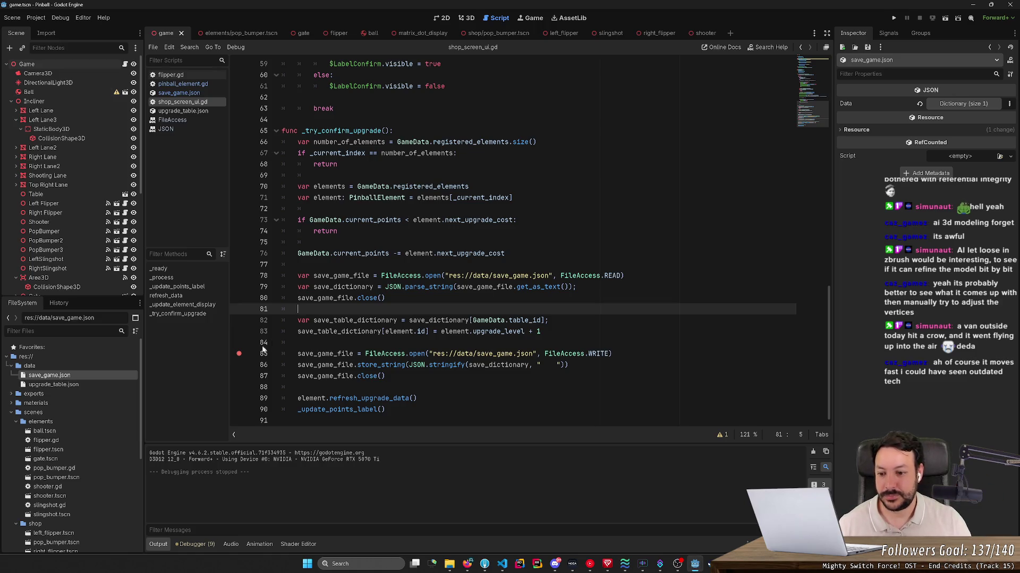
{"action": "scroll", "coordinate": [530, 241], "scroll_direction": "up", "scroll_amount": 2}
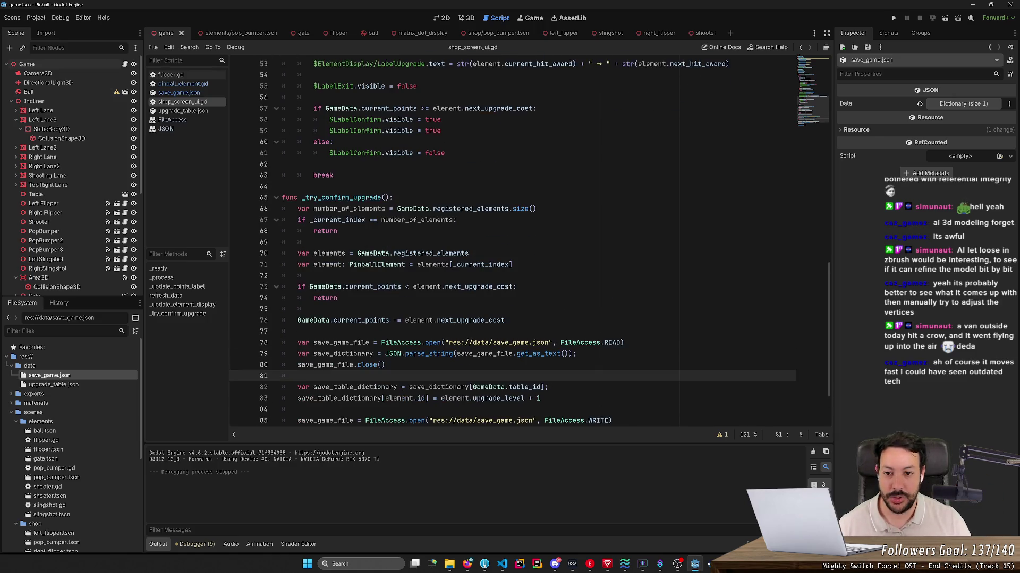
{"action": "scroll", "coordinate": [529, 241], "scroll_direction": "up", "scroll_amount": 6}
{"action": "scroll", "coordinate": [530, 240], "scroll_direction": "down", "scroll_amount": 6}
{"action": "scroll", "coordinate": [530, 241], "scroll_direction": "down", "scroll_amount": 3}
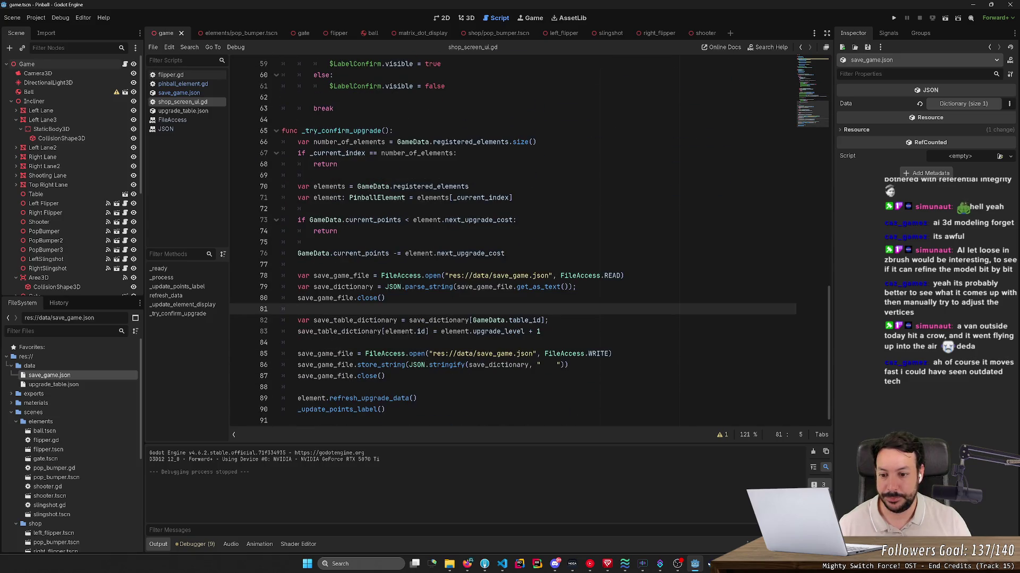
- Set a breakpoint on the file-write line 85, run the project, and play the ball with the flippers to 12 points
{"action": "left_click", "coordinate": [238, 353]}
{"action": "left_click", "coordinate": [893, 16]}
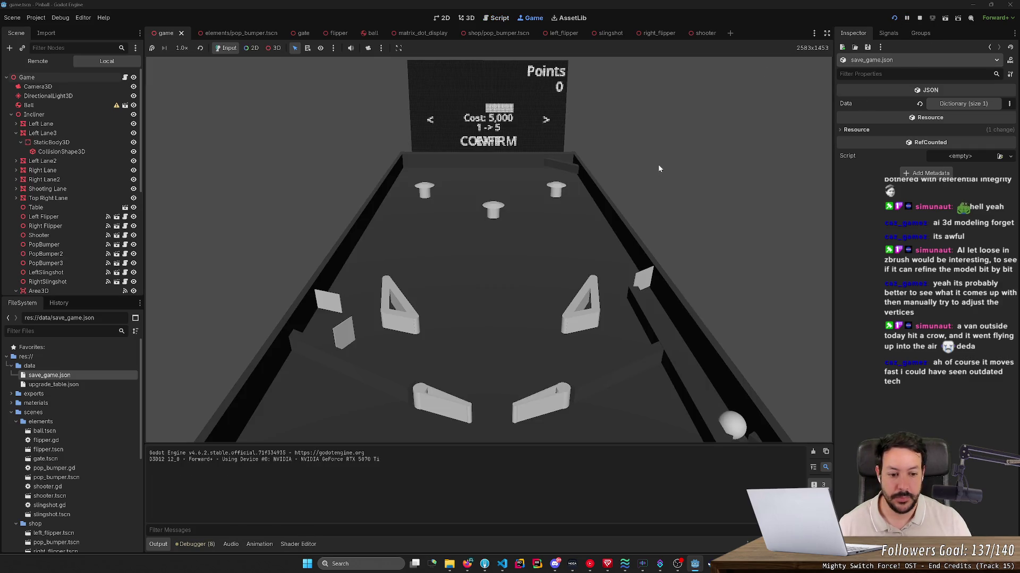
{"action": "key", "text": "space"}
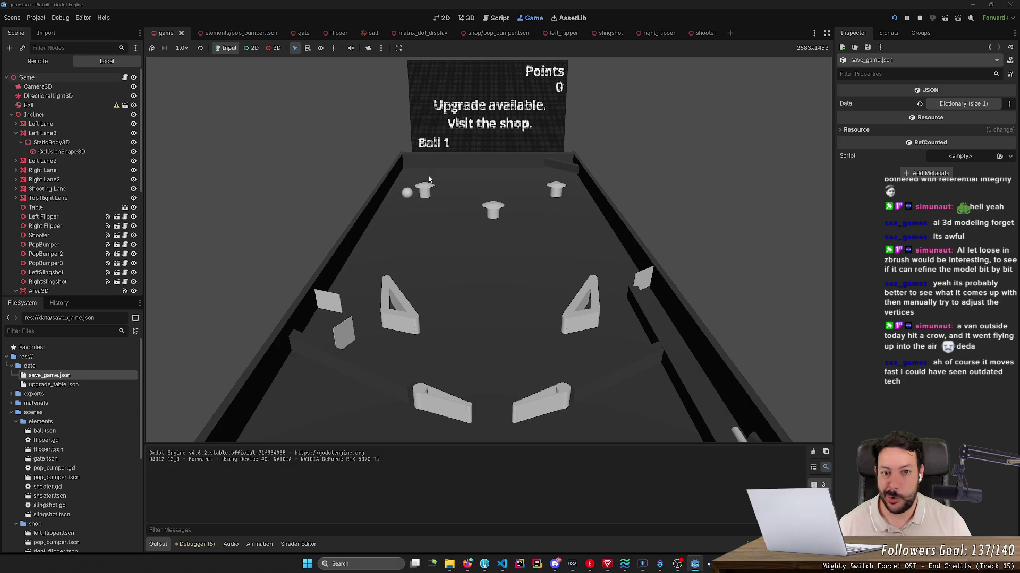
{"action": "key", "text": "Left"}
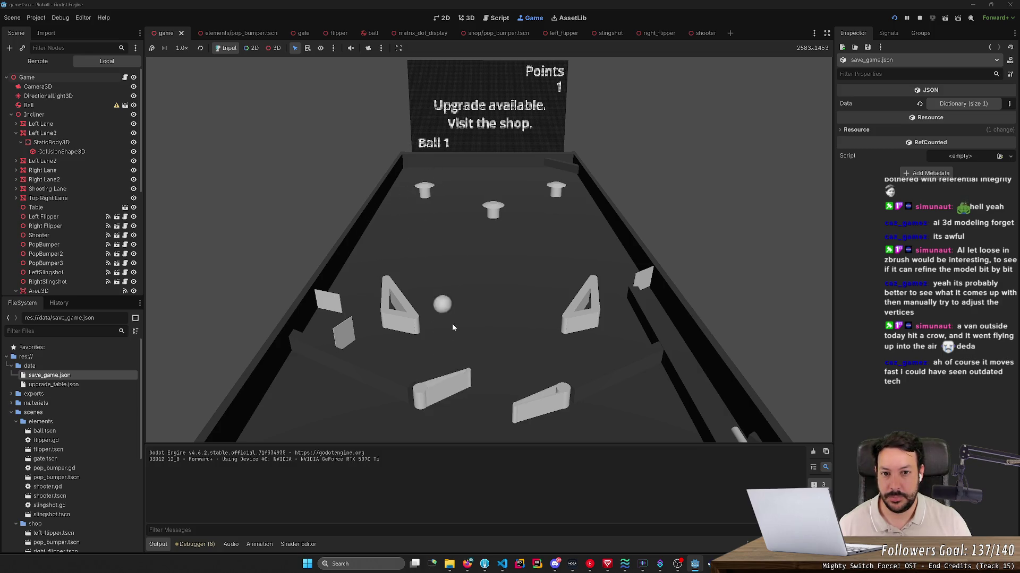
{"action": "key", "text": "Left"}
{"action": "key", "text": "Left"}
{"action": "key", "text": "Left"}
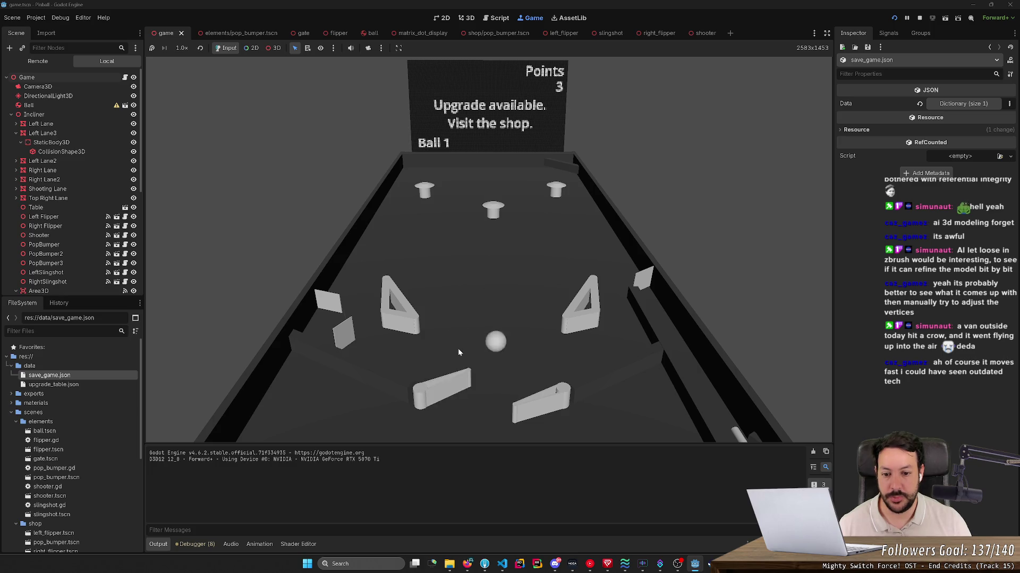
{"action": "key", "text": "Left"}
{"action": "key", "text": "Left"}
{"action": "key", "text": "Left"}
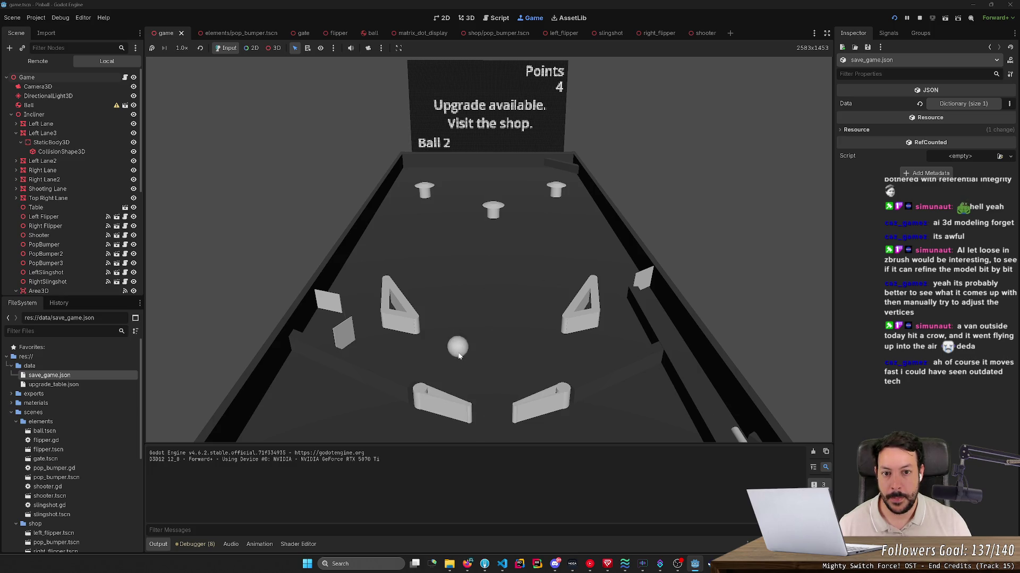
{"action": "key", "text": "Left"}
{"action": "key", "text": "Left"}
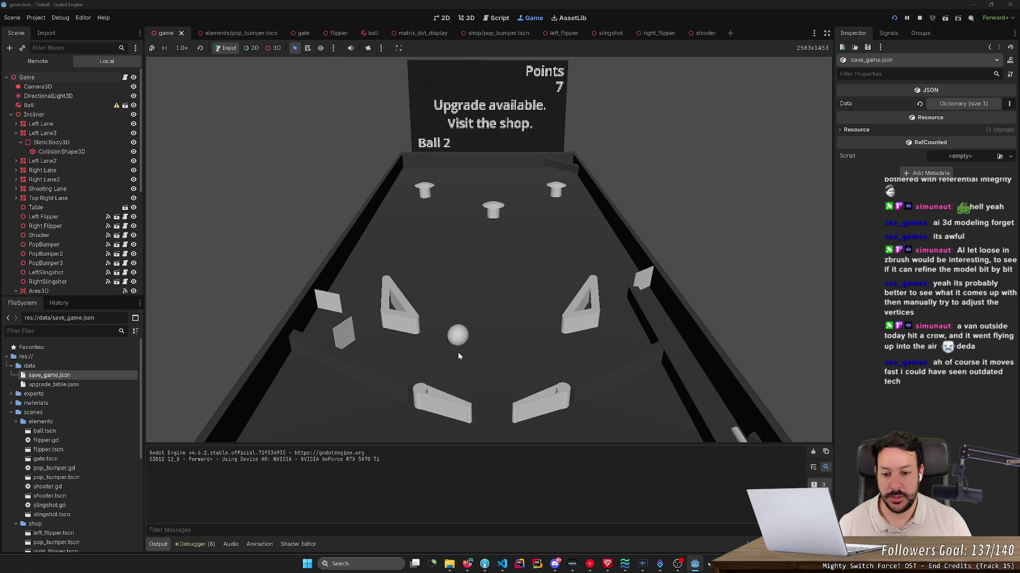
{"action": "key", "text": "Left"}
{"action": "key", "text": "Left"}
{"action": "key", "text": "Left"}
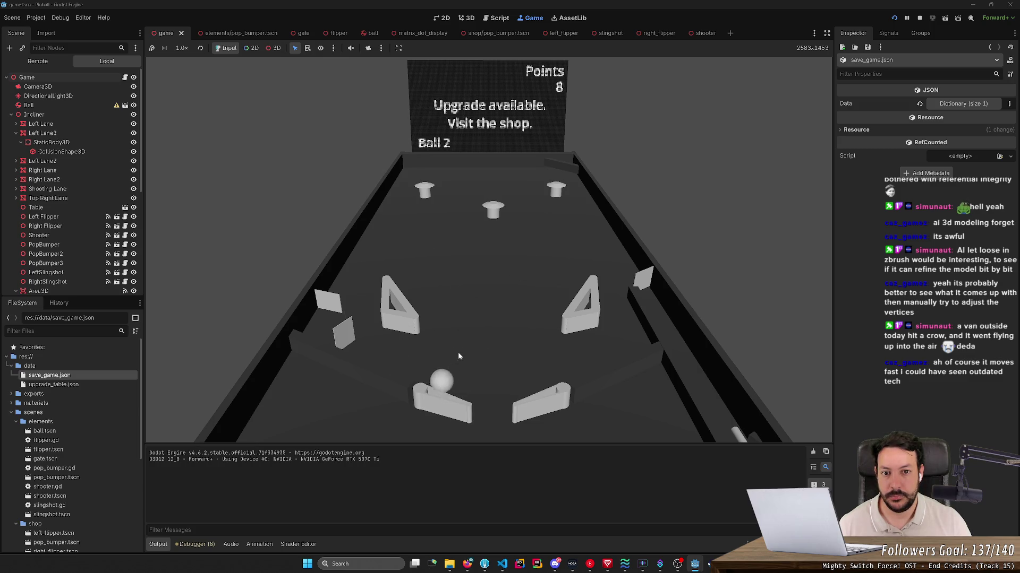
{"action": "key", "text": "Left"}
{"action": "key", "text": "Left"}
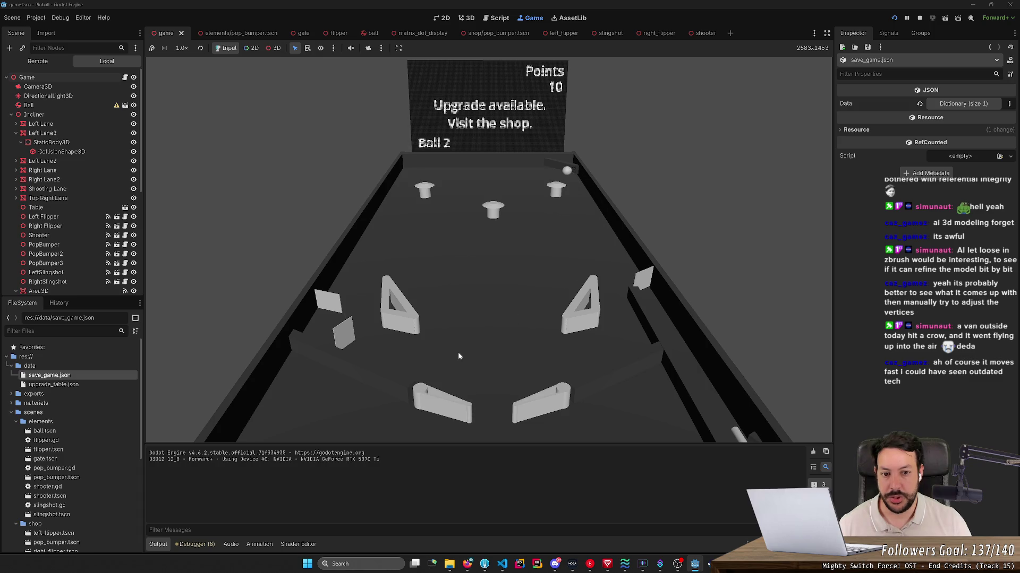
{"action": "key", "text": "Right"}
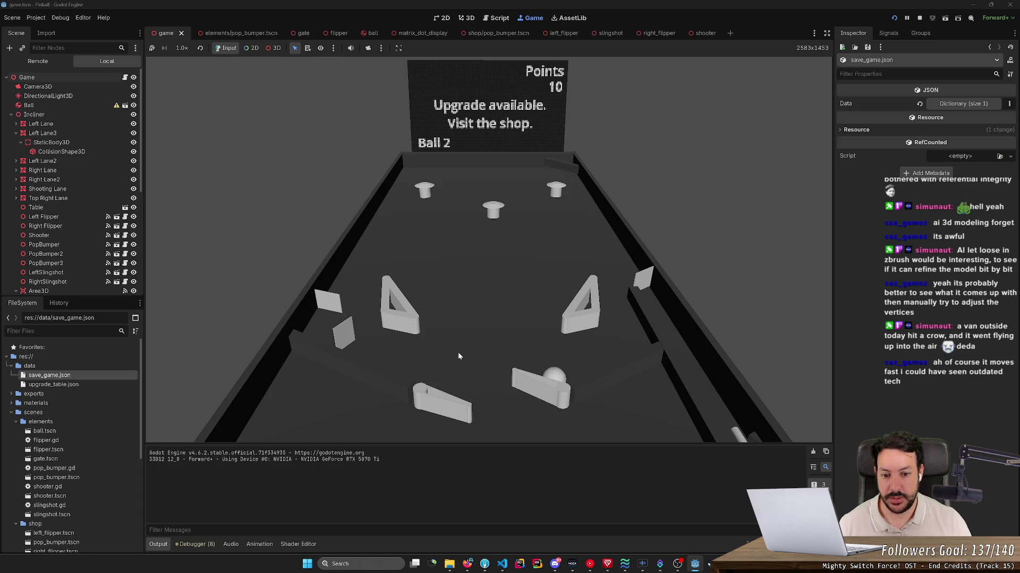
{"action": "key", "text": "Right"}
{"action": "key", "text": "Right"}
{"action": "key", "text": "Right"}
{"action": "key", "text": "Left"}
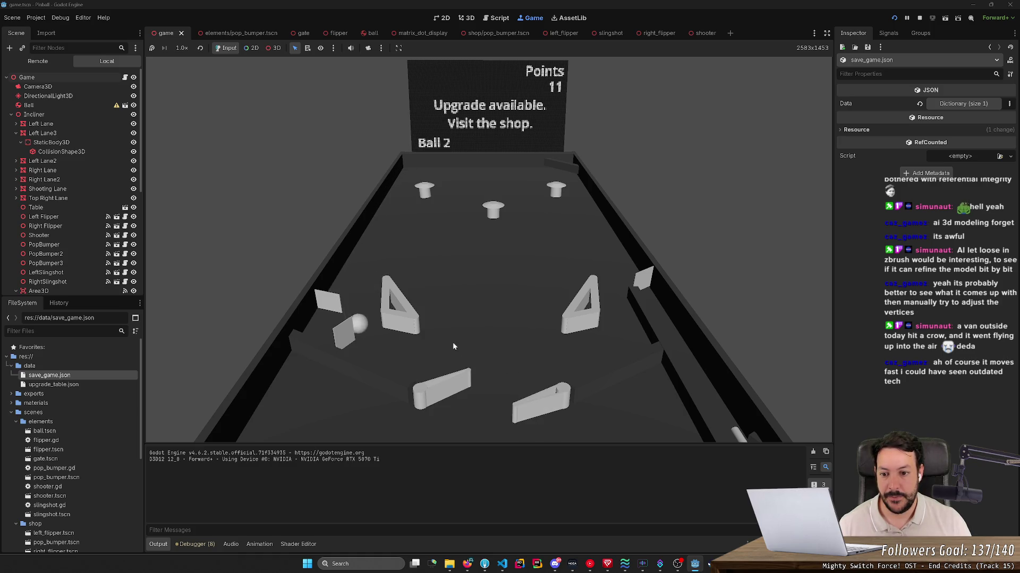
{"action": "key", "text": "Left"}
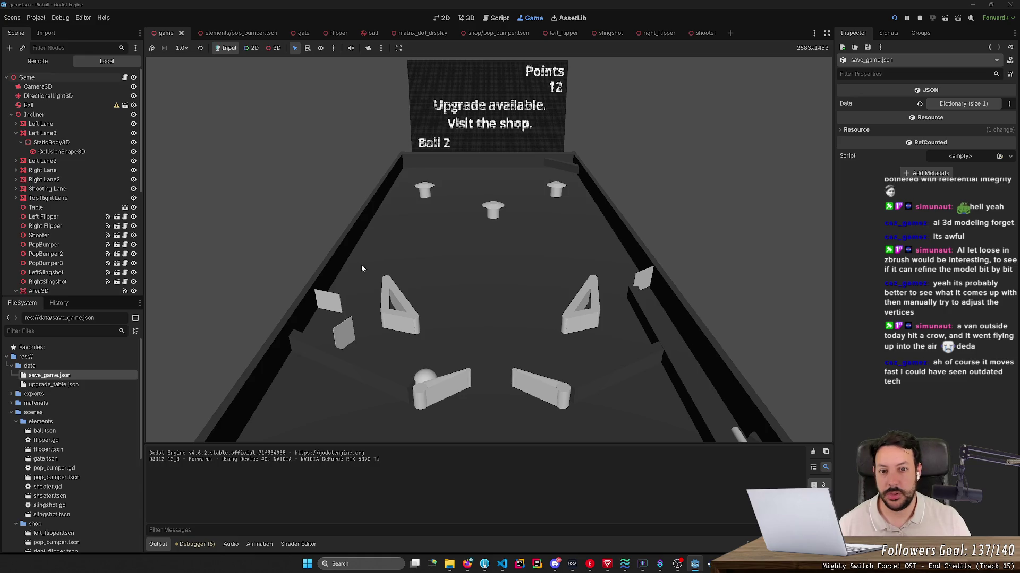
{"action": "key", "text": "Left"}
- Open the in-game shop, select the upgradeable item and confirm the purchase, hitting the breakpoint
{"action": "key", "text": "s"}
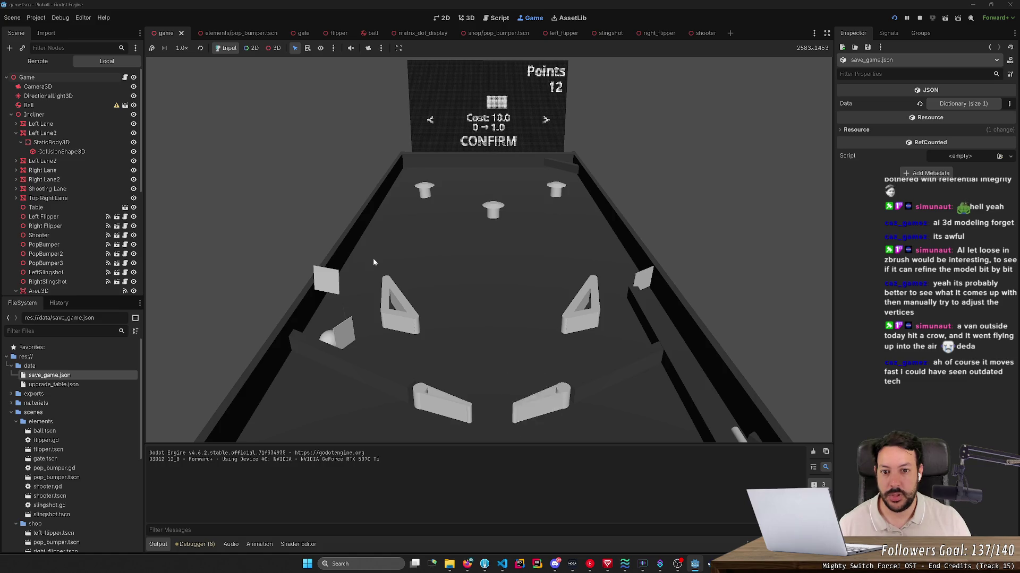
{"action": "key", "text": "Right"}
{"action": "key", "text": "Left"}
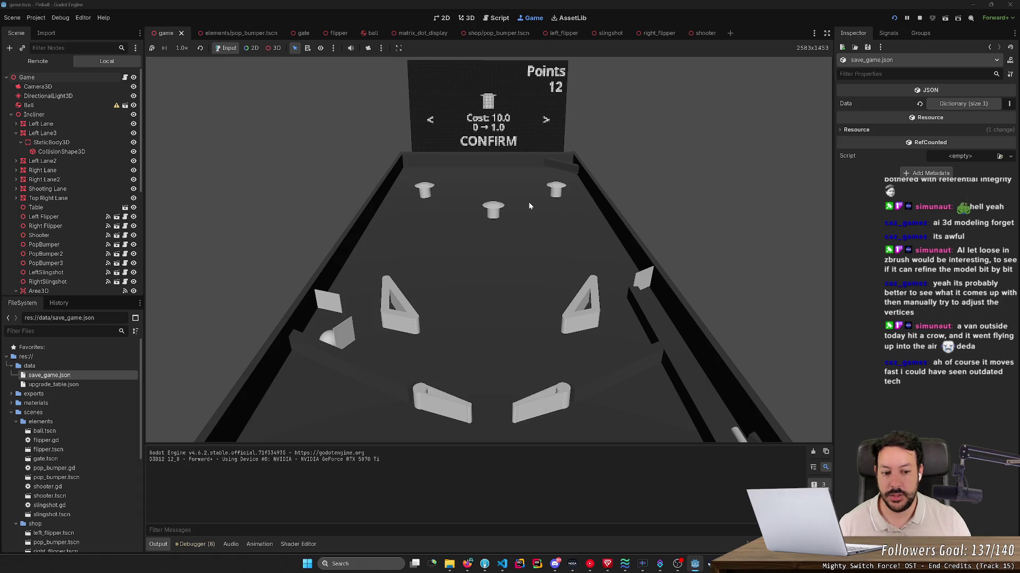
{"action": "key", "text": "Return"}
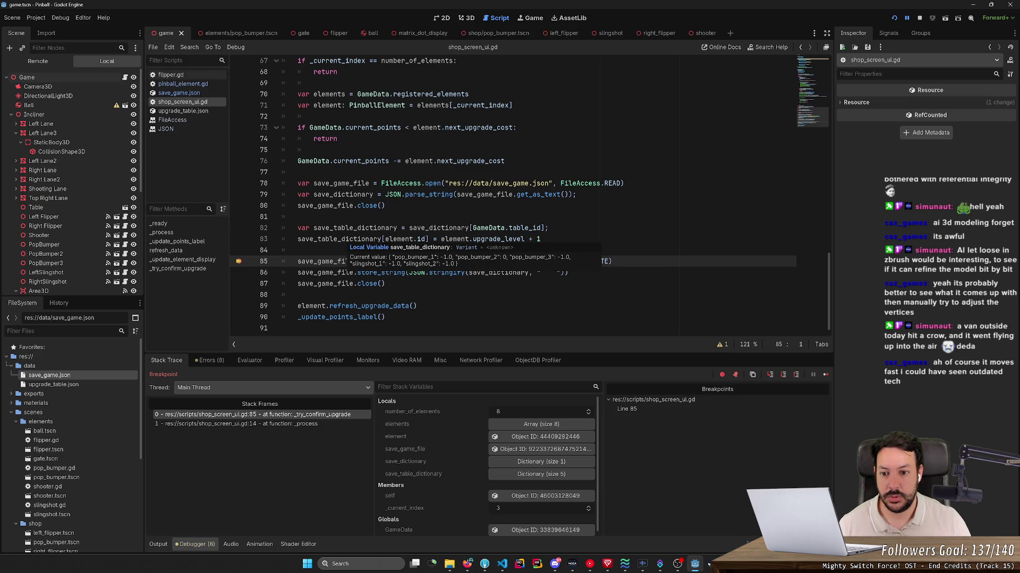
- Review refresh_upgrade_data and saved_upgrade_level in pinball_element.gd, then the save_dictionary uses in the shop script
{"action": "left_click", "coordinate": [388, 206]}
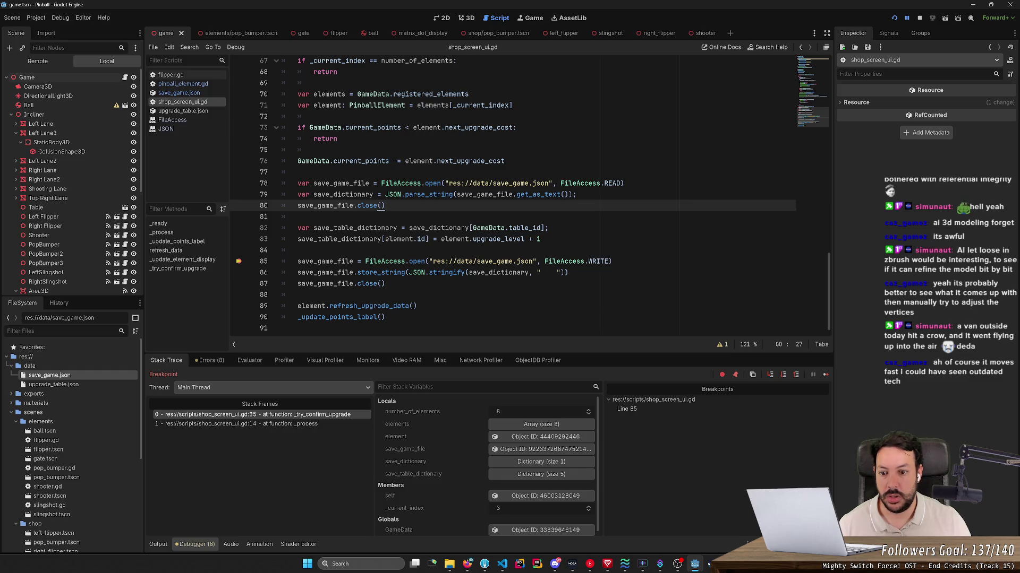
{"action": "left_click", "coordinate": [369, 307], "text": "ctrl"}
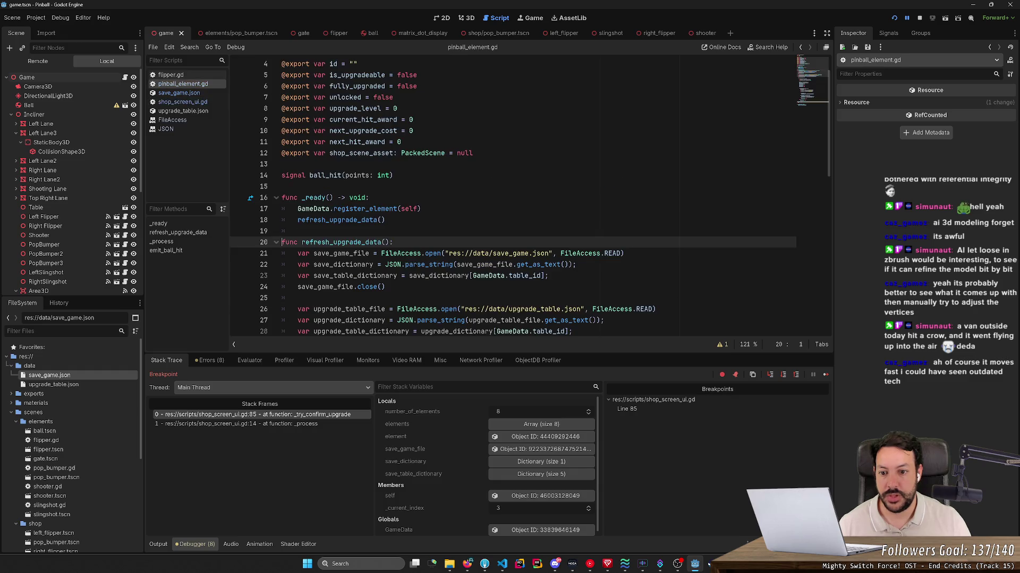
{"action": "scroll", "coordinate": [530, 197], "scroll_direction": "down", "scroll_amount": 4}
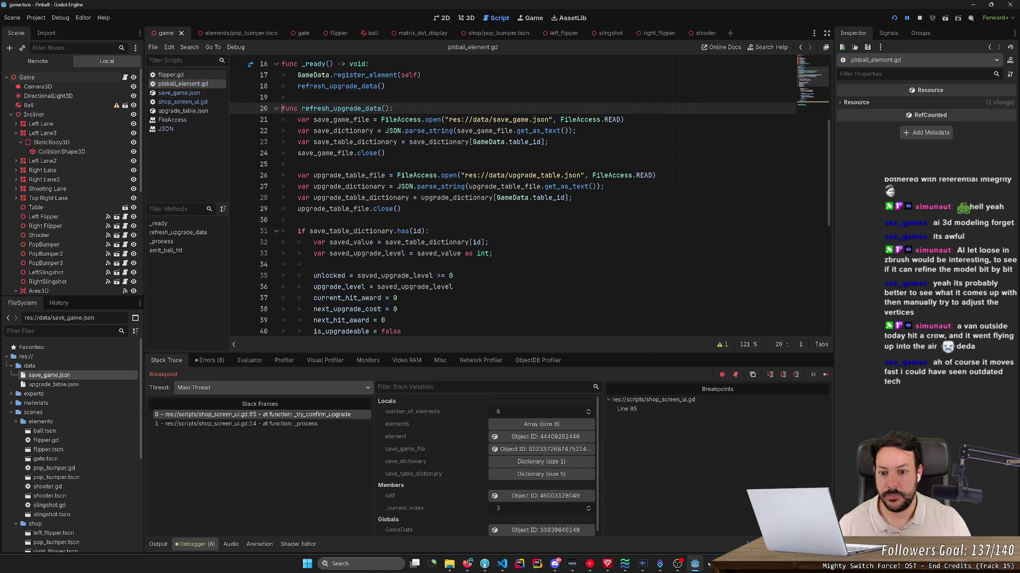
{"action": "double_click", "coordinate": [394, 276]}
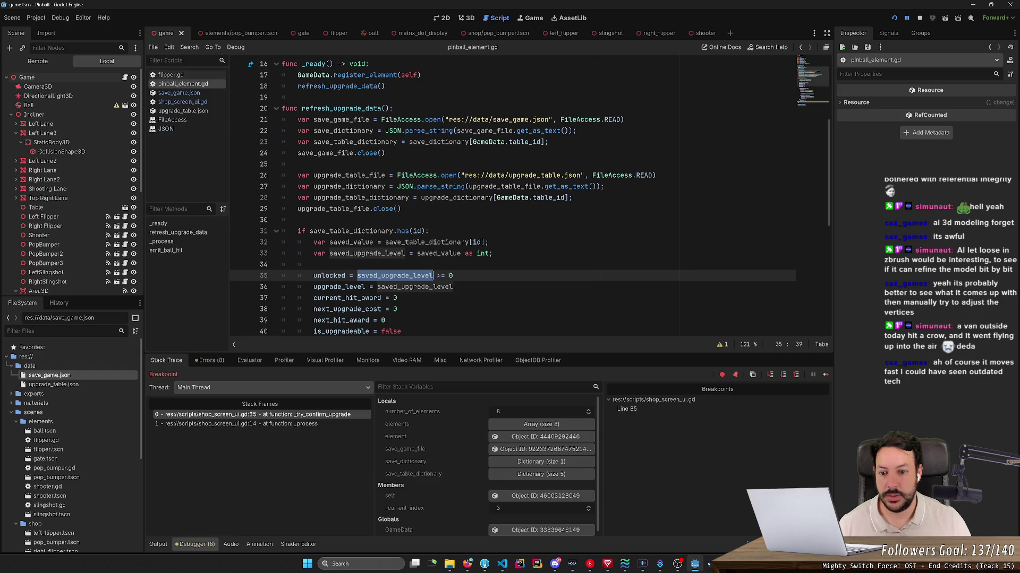
{"action": "key", "text": "alt+Left"}
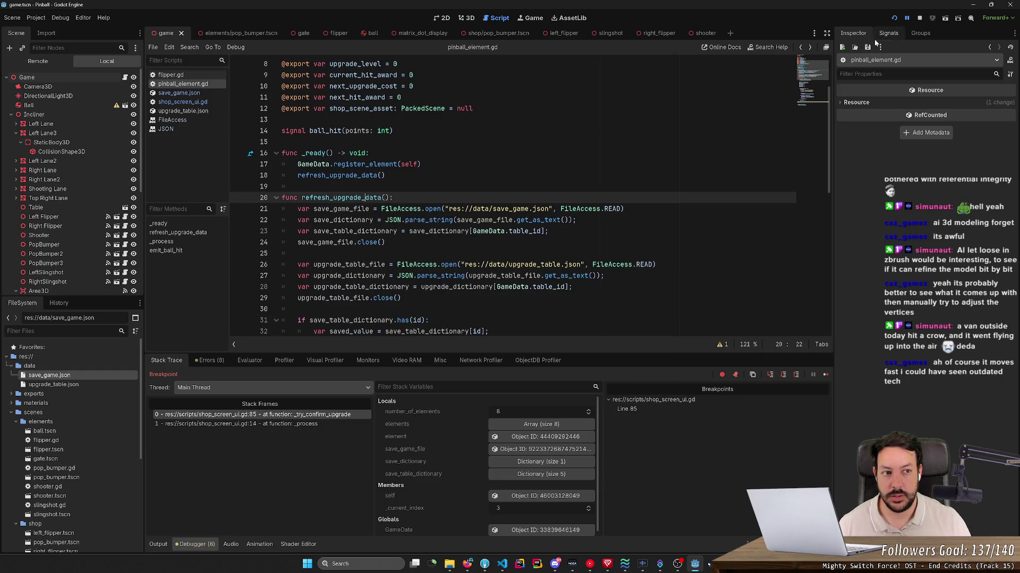
{"action": "scroll", "coordinate": [527, 199], "scroll_direction": "down", "scroll_amount": 5}
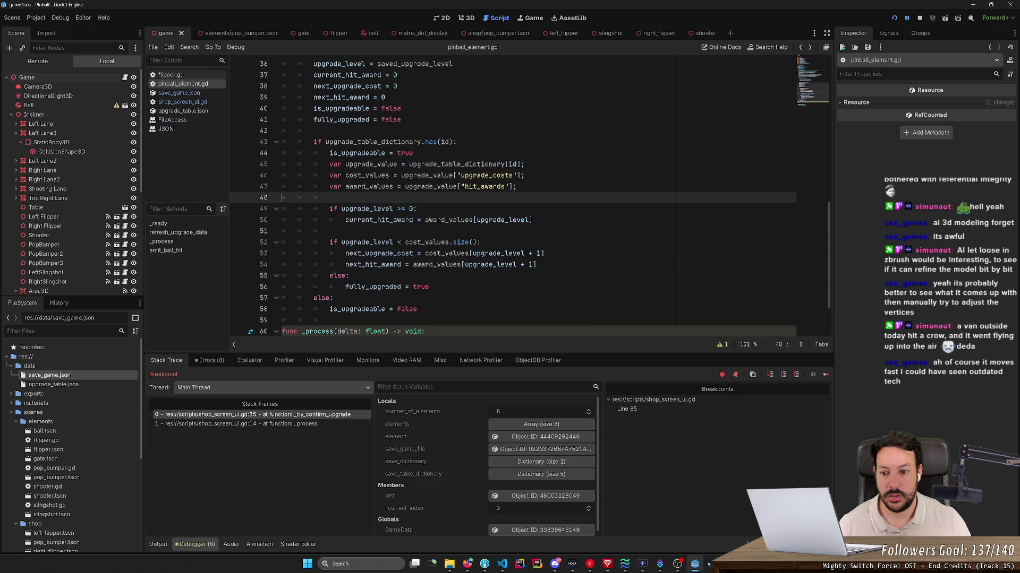
{"action": "scroll", "coordinate": [525, 199], "scroll_direction": "down", "scroll_amount": 5}
{"action": "scroll", "coordinate": [526, 199], "scroll_direction": "up", "scroll_amount": 10}
{"action": "scroll", "coordinate": [525, 199], "scroll_direction": "down", "scroll_amount": 5}
{"action": "scroll", "coordinate": [525, 199], "scroll_direction": "down", "scroll_amount": 5}
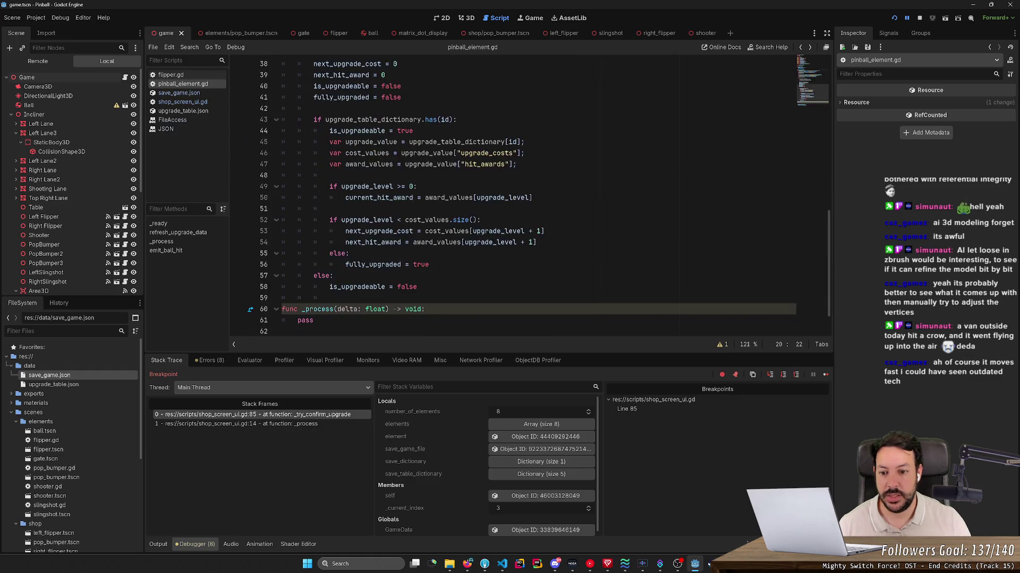
{"action": "scroll", "coordinate": [527, 199], "scroll_direction": "down", "scroll_amount": 1}
{"action": "left_click", "coordinate": [323, 415]}
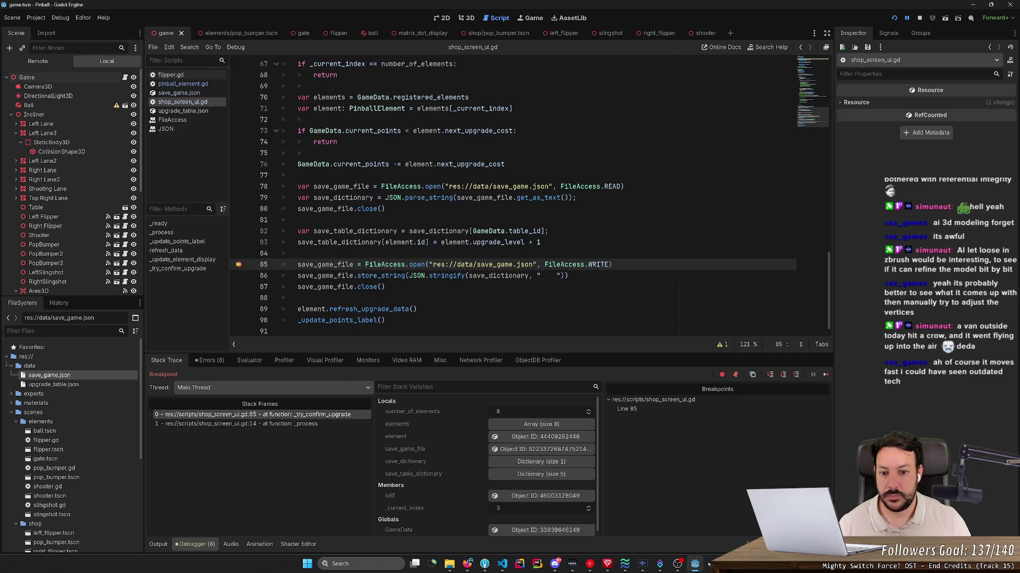
{"action": "double_click", "coordinate": [498, 276]}
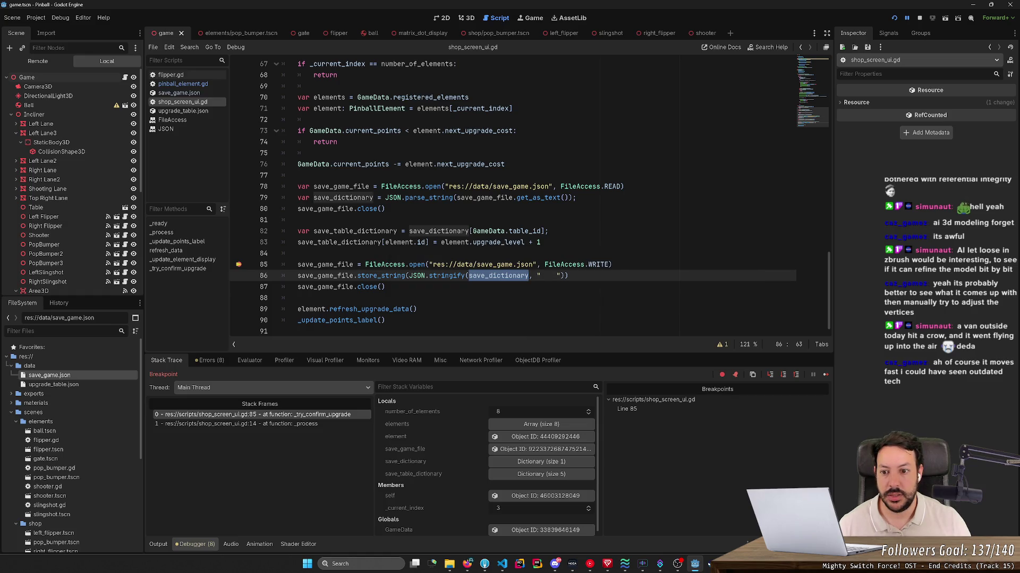
{"action": "left_click", "coordinate": [379, 242]}
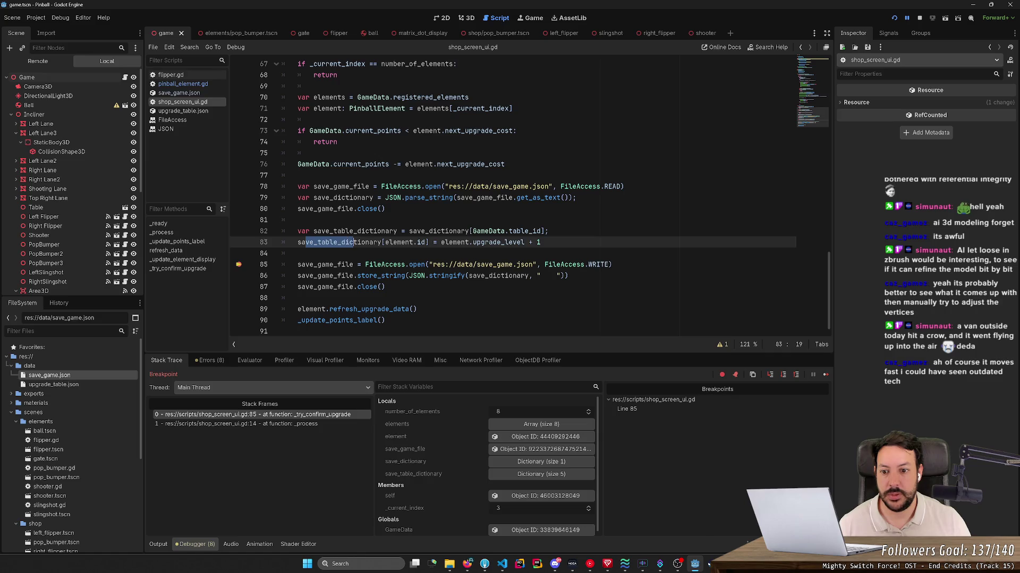
{"action": "mouse_move", "coordinate": [498, 275]}
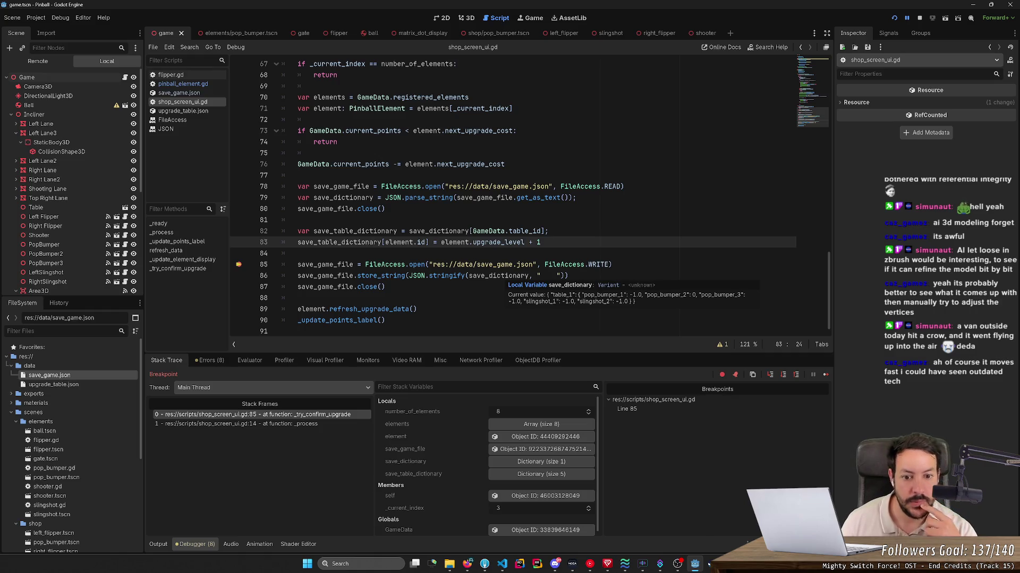
- Remove the line 85 breakpoint and continue the paused game
{"action": "left_click", "coordinate": [795, 375]}
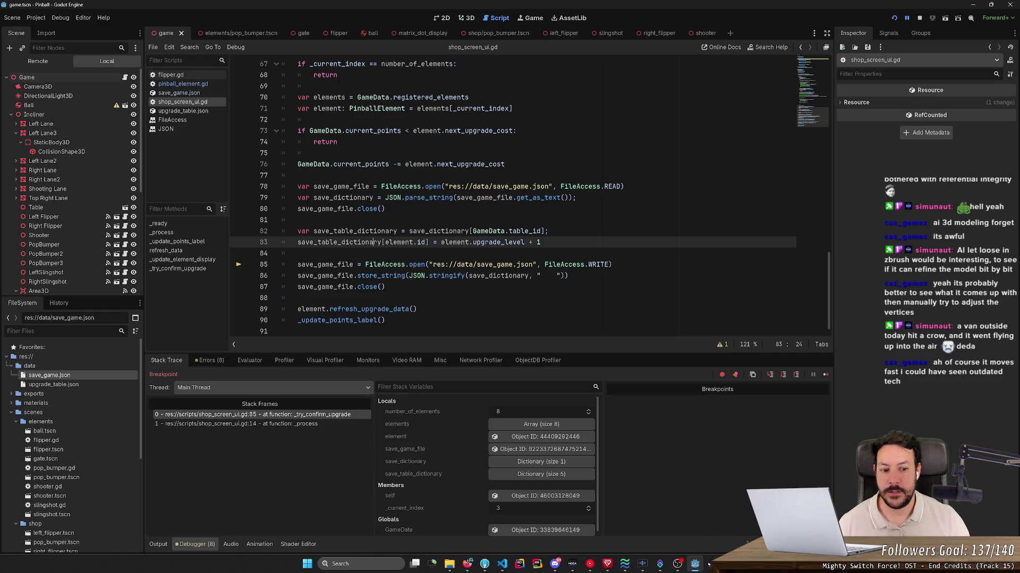
{"action": "left_click", "coordinate": [813, 375]}
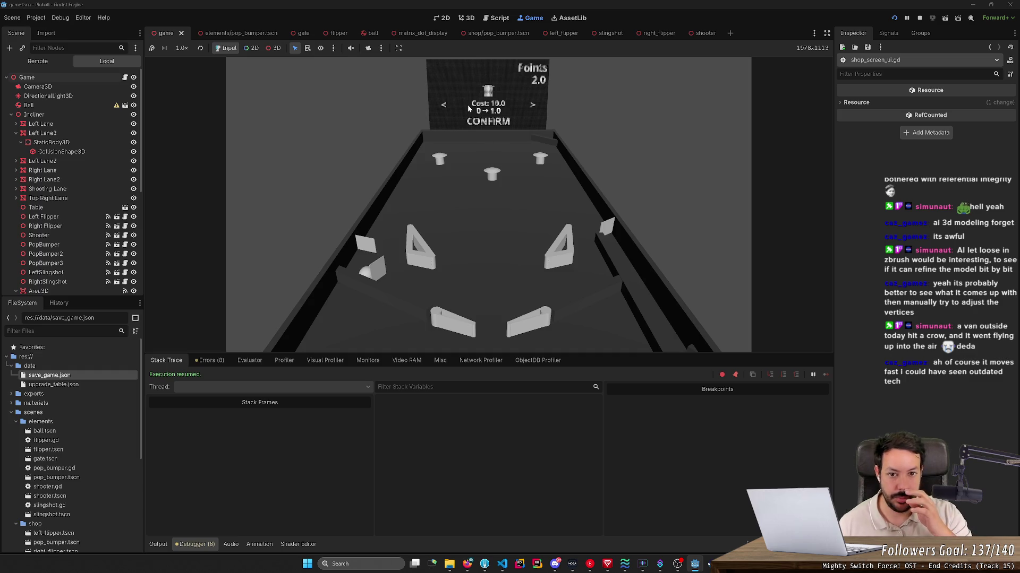
- Browse the shop items, exit to play a few balls, restart the game with F5, then stop the run
{"action": "key", "text": "Left"}
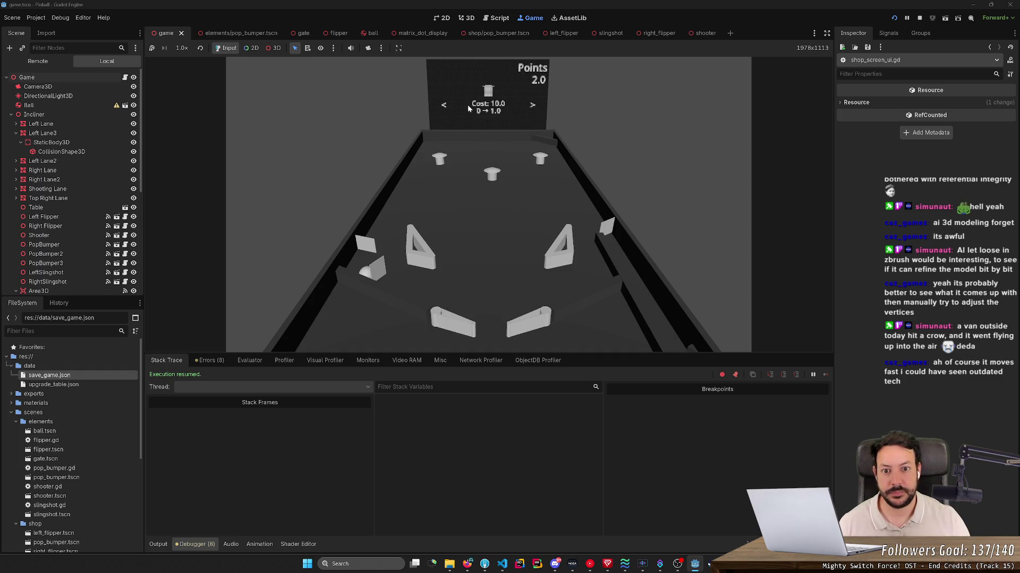
{"action": "key", "text": "Up"}
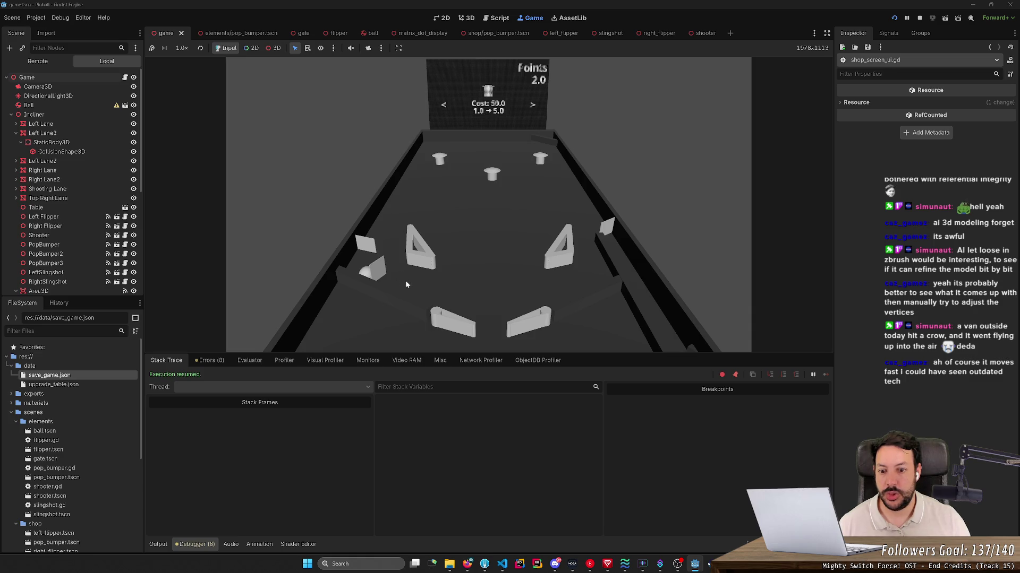
{"action": "key", "text": "Left"}
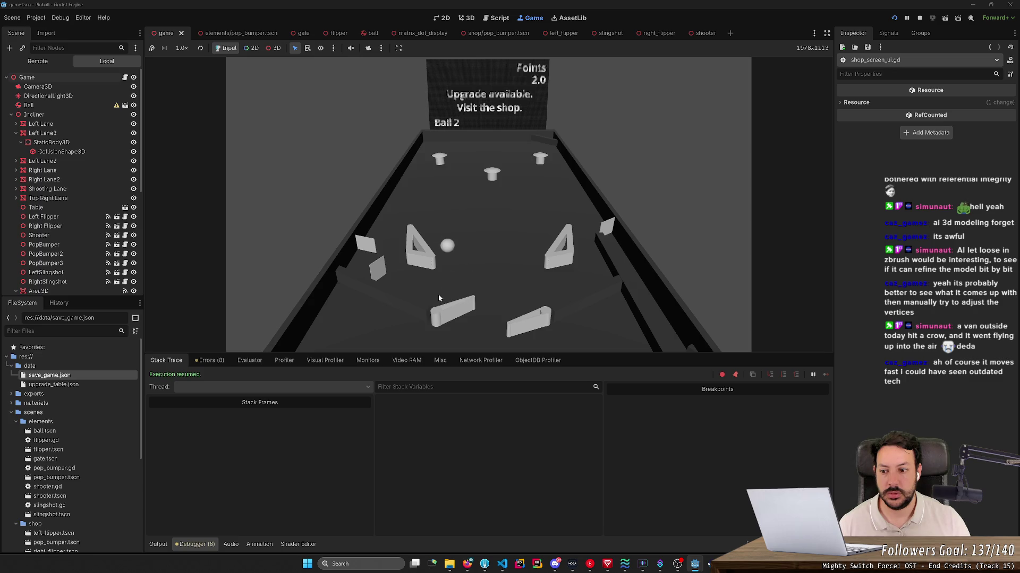
{"action": "key", "text": "Left"}
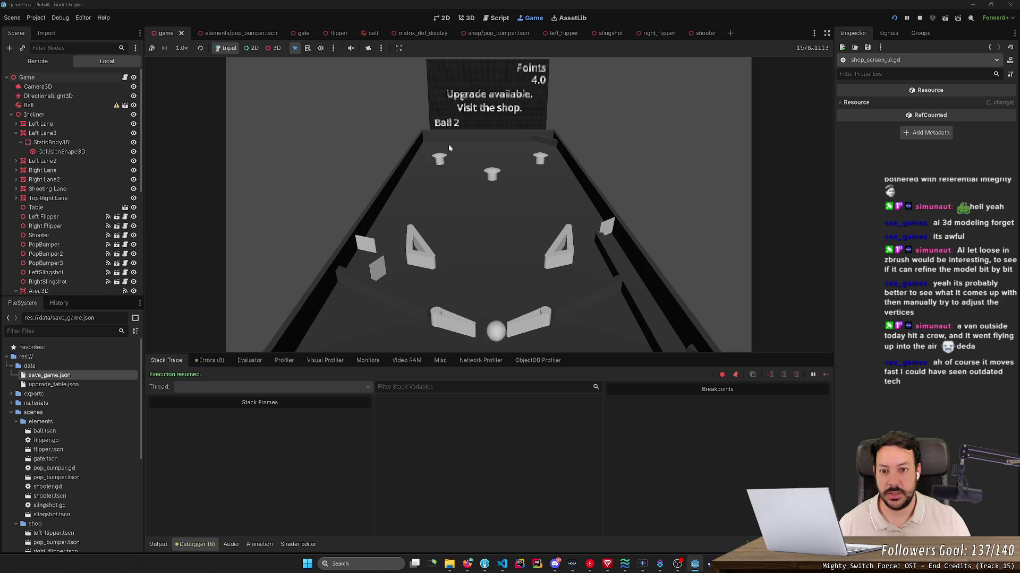
{"action": "key", "text": "Left"}
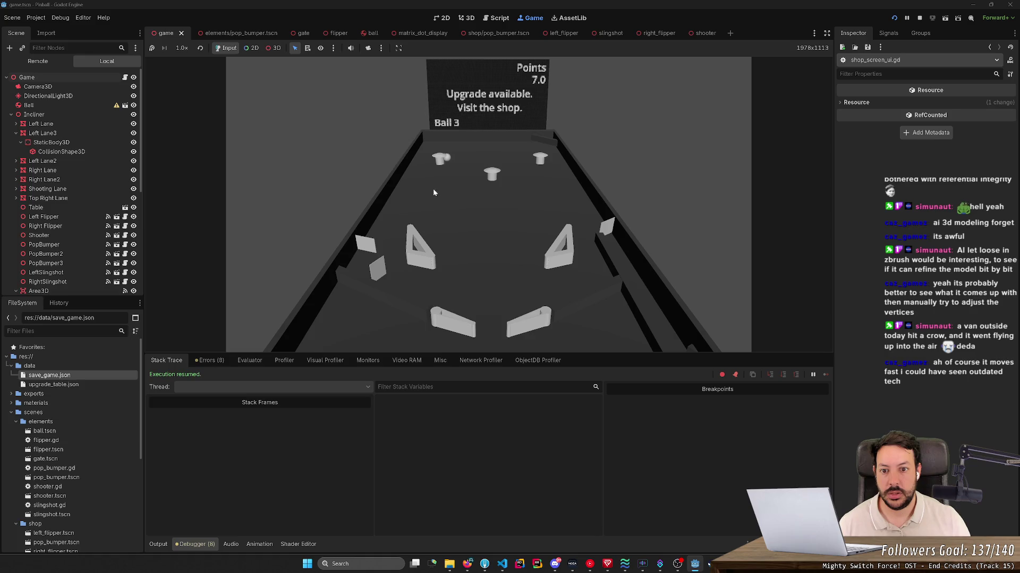
{"action": "key", "text": "F5"}
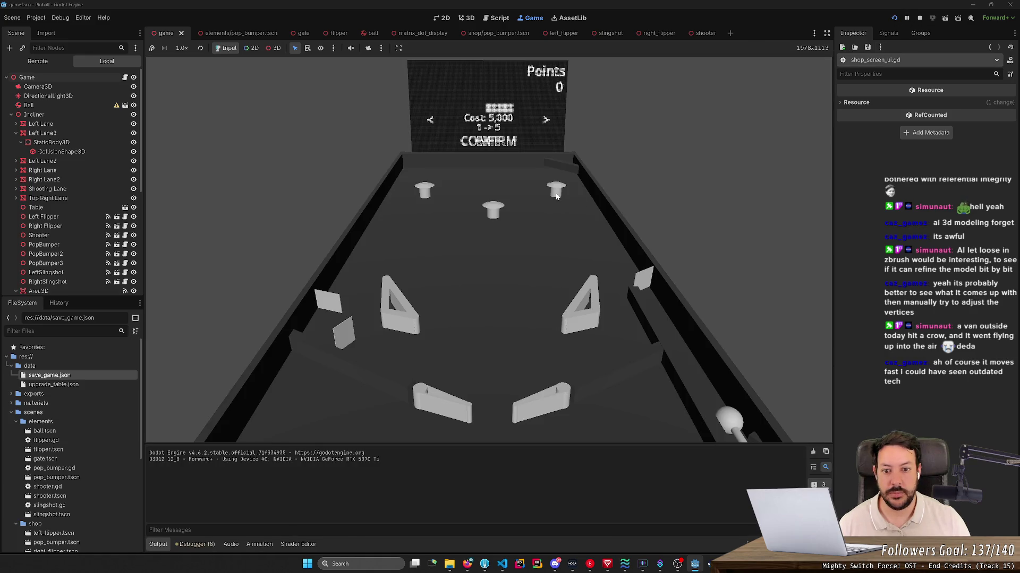
{"action": "key", "text": "space"}
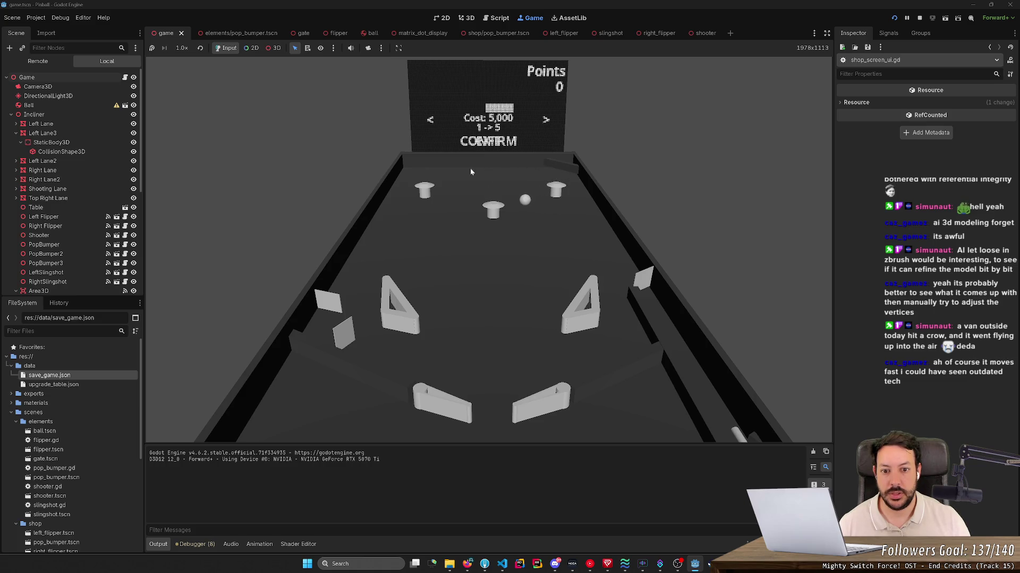
{"action": "left_click", "coordinate": [919, 18]}
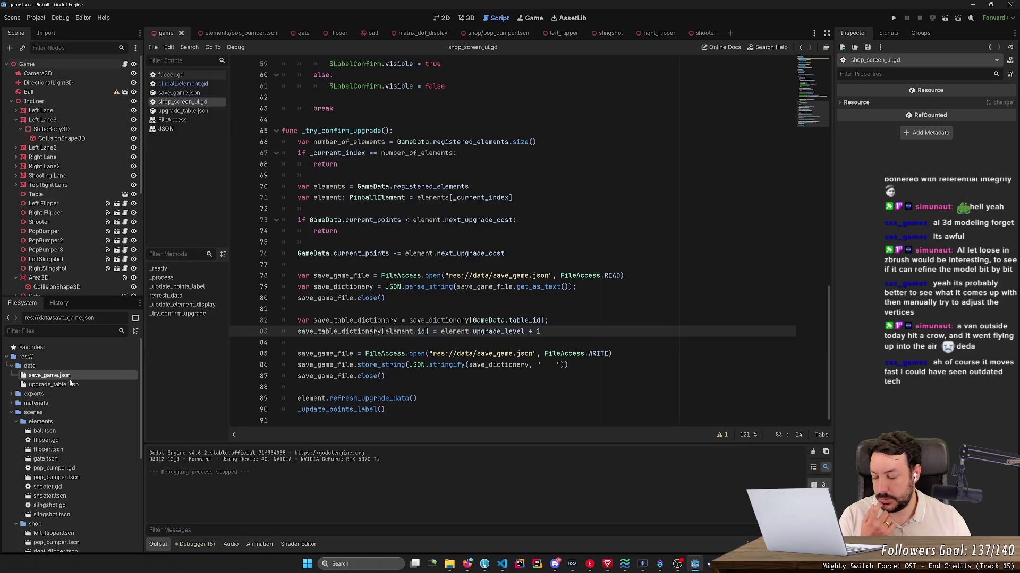
- Inspect the pop_bumper_2 level in save_game.json and review the save-write code in both scripts
{"action": "double_click", "coordinate": [78, 383]}
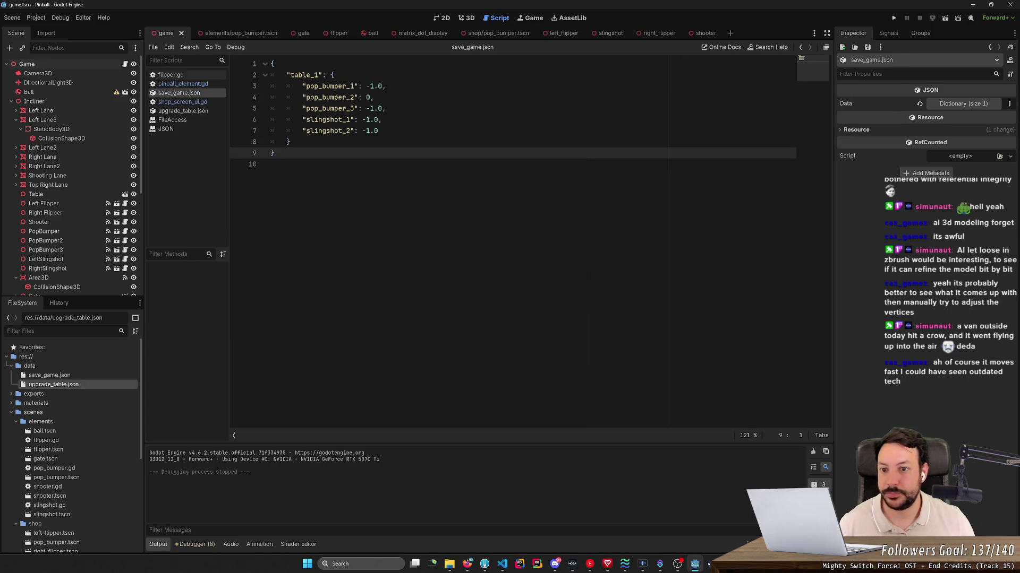
{"action": "left_click_drag", "start_coordinate": [306, 98], "coordinate": [288, 97]}
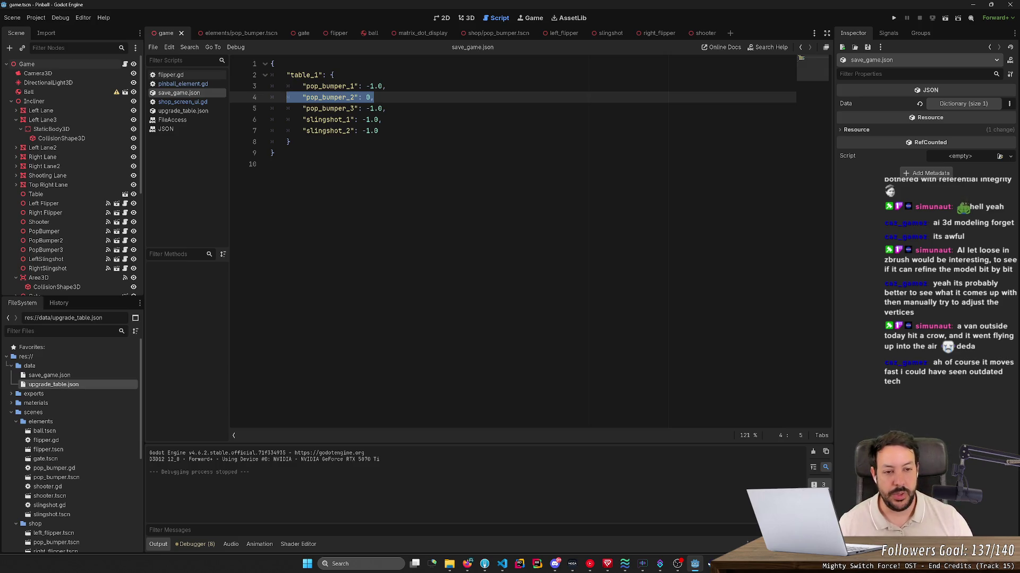
{"action": "key", "text": "Down"}
{"action": "key", "text": "Down"}
{"action": "key", "text": "End"}
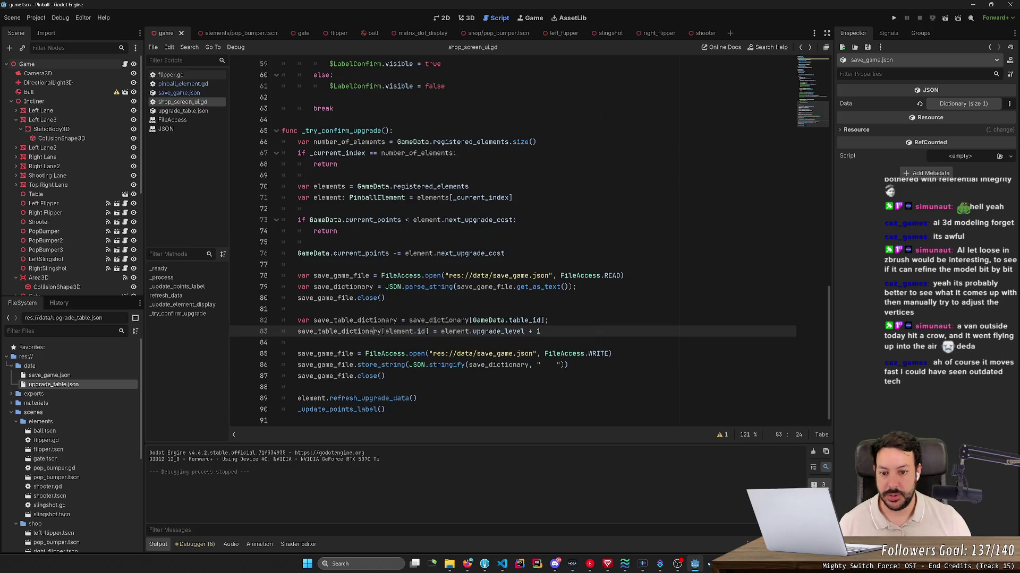
{"action": "left_click", "coordinate": [282, 352]}
{"action": "key", "text": "alt+Left"}
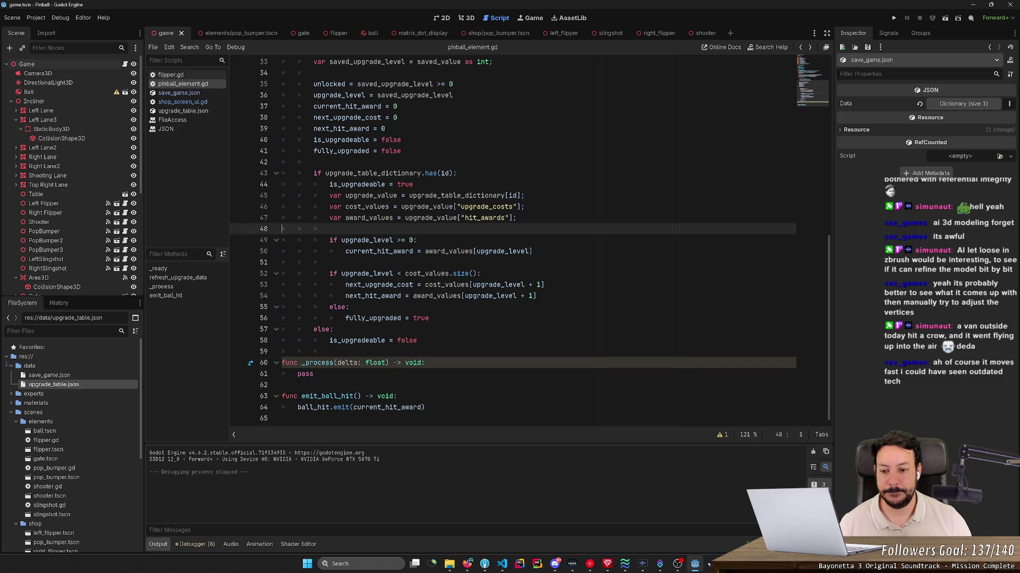
{"action": "key", "text": "alt+Right"}
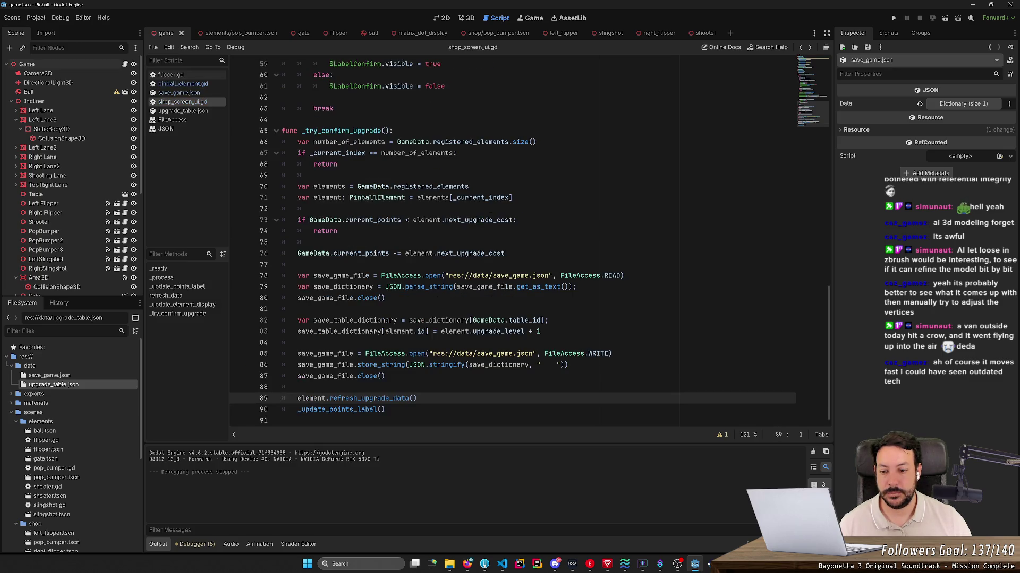
- Run the pinball project again
{"action": "left_click", "coordinate": [893, 18]}
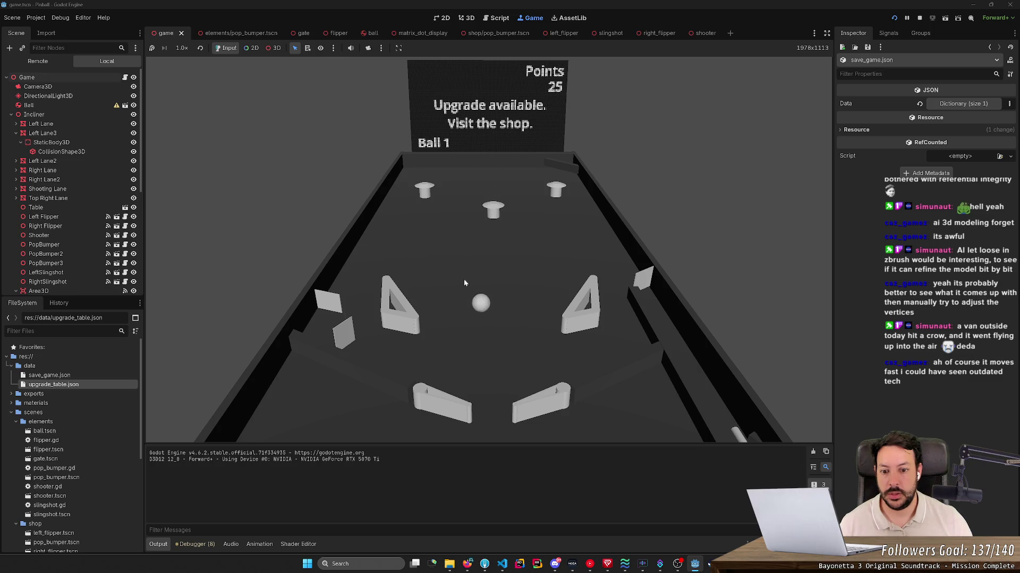
- Play the flippers, enter the in-game shop and browse through its upgrade items
{"action": "key", "text": "Left"}
{"action": "key", "text": "Right"}
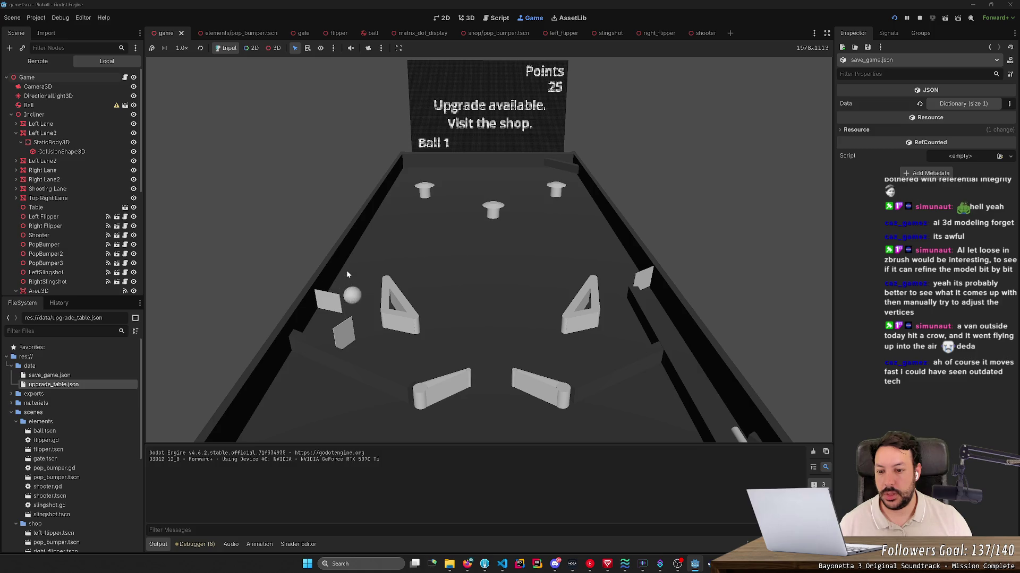
{"action": "key", "text": "s"}
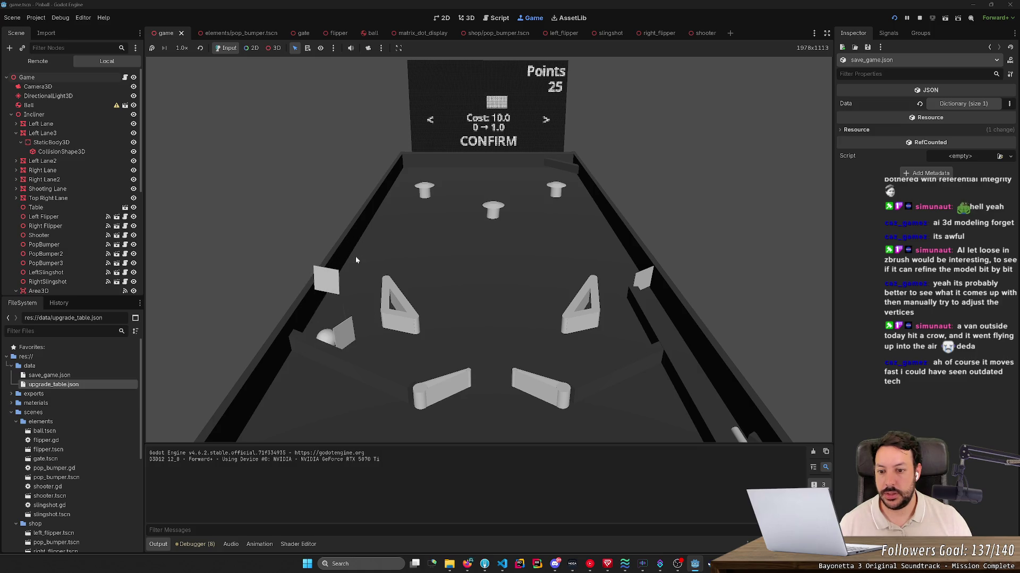
{"action": "key", "text": "Right"}
{"action": "key", "text": "Right"}
{"action": "key", "text": "Left"}
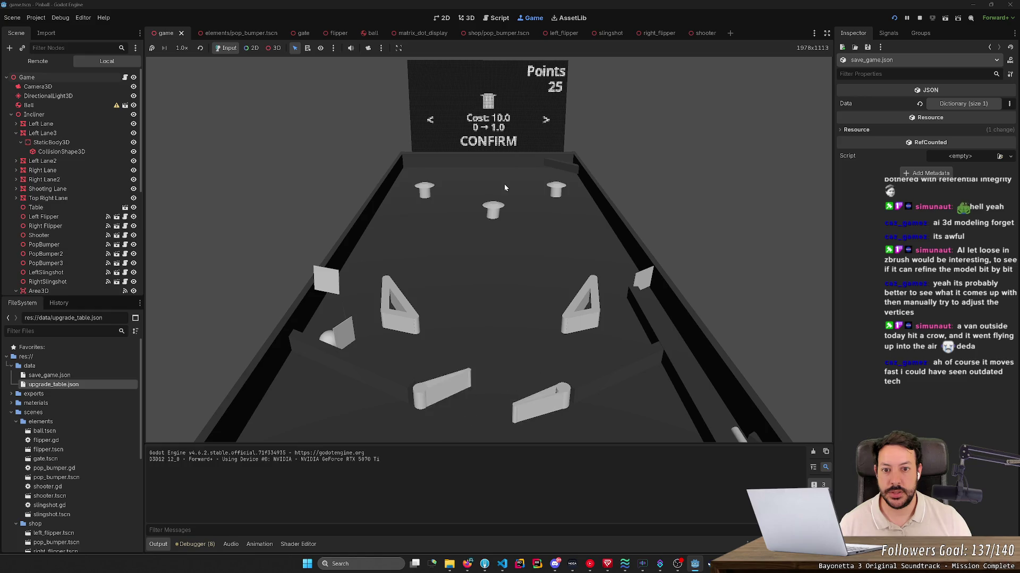
{"action": "key", "text": "Left"}
{"action": "key", "text": "Left"}
{"action": "key", "text": "Right"}
{"action": "key", "text": "Right"}
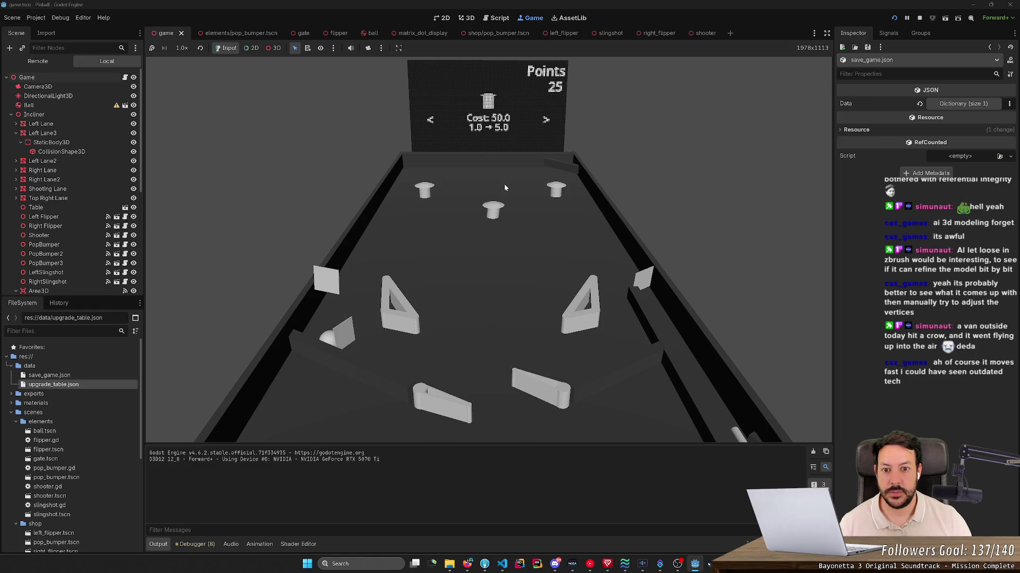
{"action": "key", "text": "Right"}
{"action": "key", "text": "Right"}
{"action": "key", "text": "Left"}
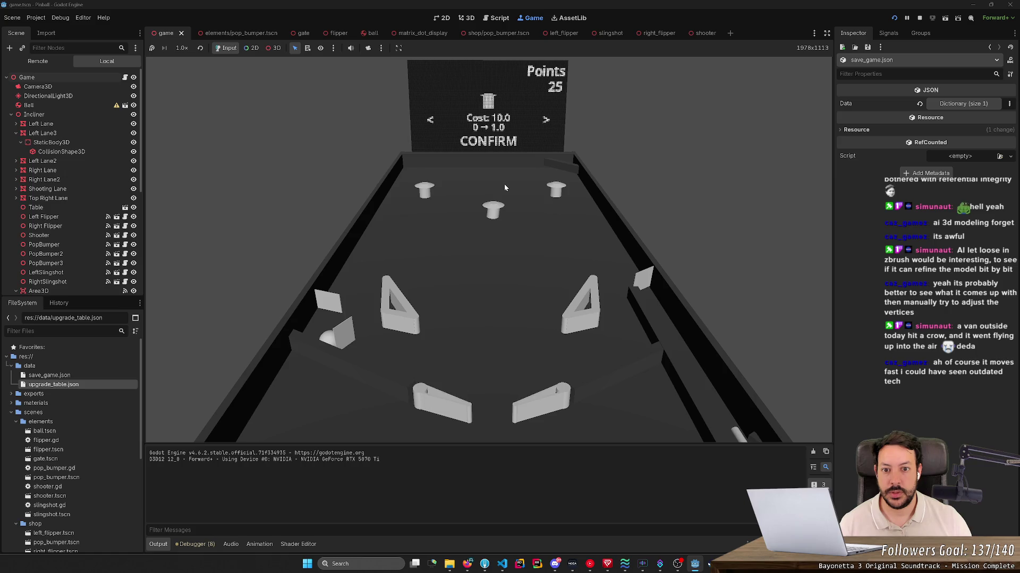
{"action": "key", "text": "Return"}
{"action": "key", "text": "Right"}
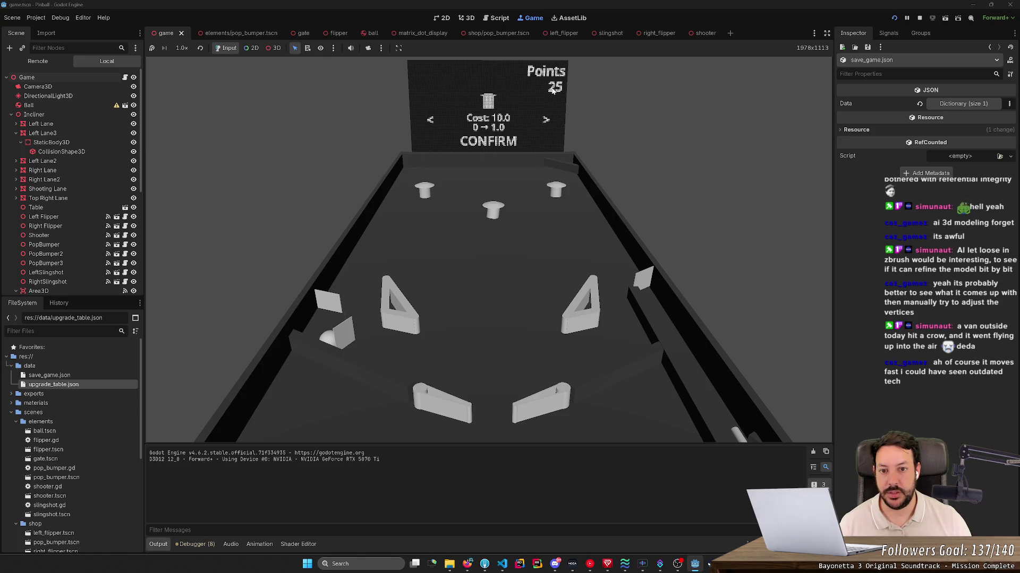
- Confirm the upgrade purchase, dropping points from 25 to 15.0, then stop the game
{"action": "left_click", "coordinate": [525, 131]}
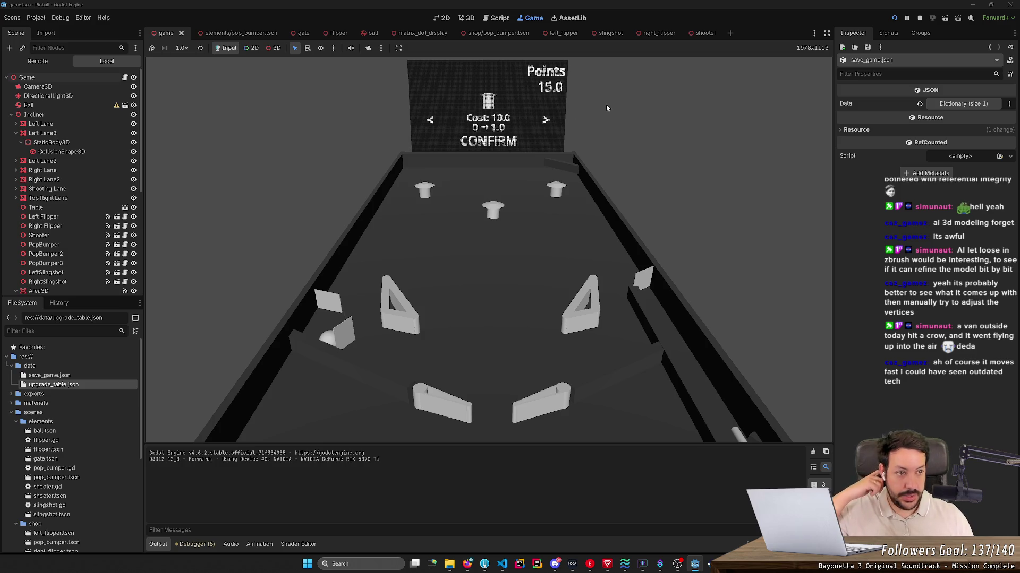
{"action": "left_click", "coordinate": [919, 18]}
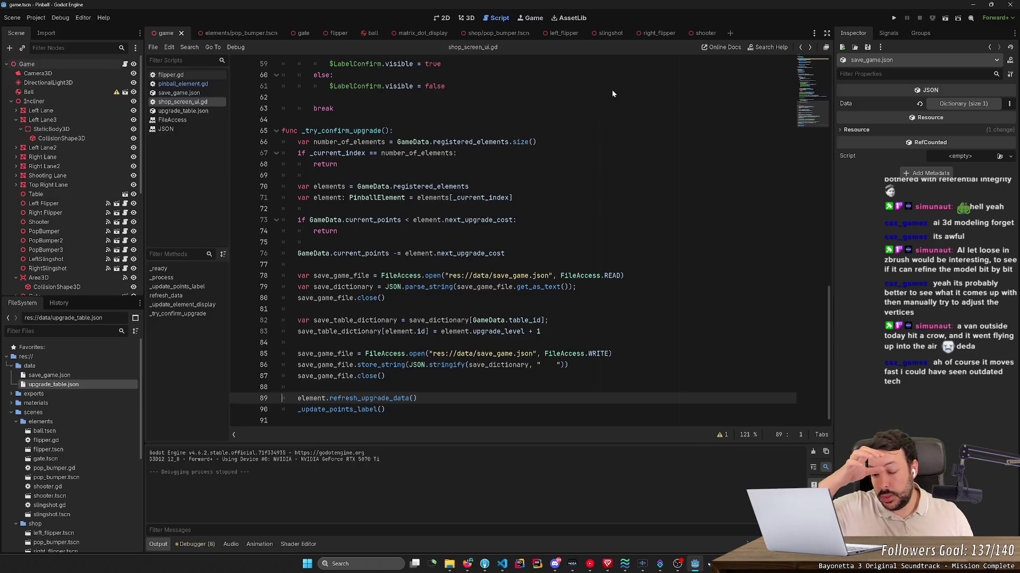
- Cast GameData.current_points to int inside str() on the points label line 17
{"action": "left_click", "coordinate": [522, 170]}
{"action": "scroll", "coordinate": [523, 169], "scroll_direction": "up", "scroll_amount": 10}
{"action": "scroll", "coordinate": [545, 243], "scroll_direction": "up", "scroll_amount": 5}
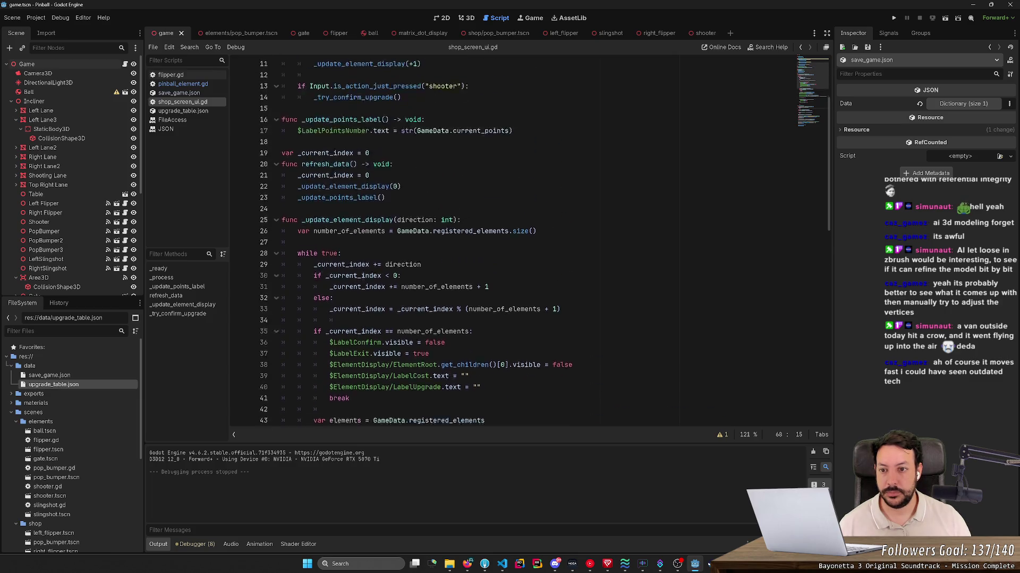
{"action": "scroll", "coordinate": [545, 243], "scroll_direction": "up", "scroll_amount": 1}
{"action": "scroll", "coordinate": [545, 243], "scroll_direction": "up", "scroll_amount": 2}
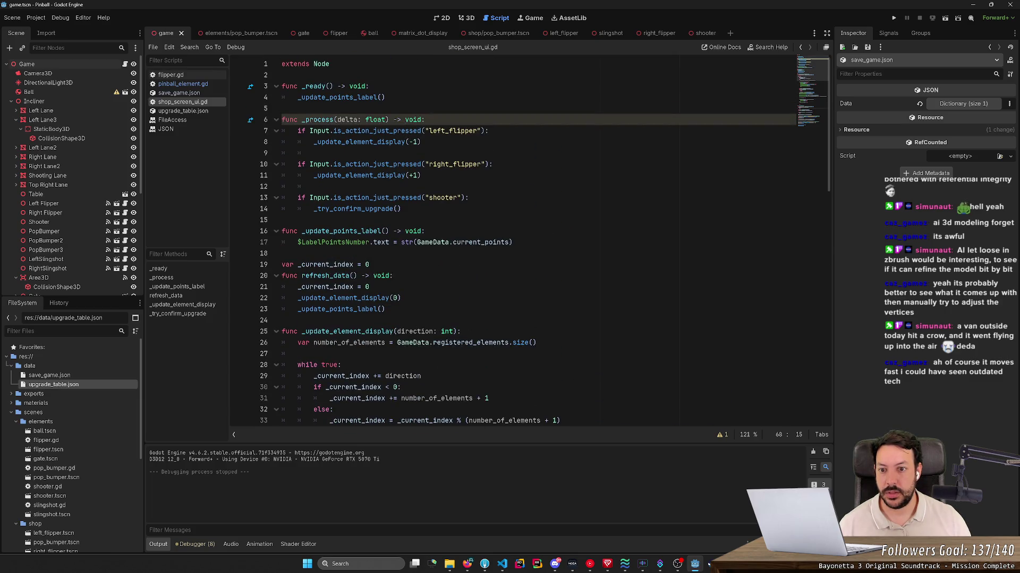
{"action": "left_click", "coordinate": [347, 99], "text": "ctrl"}
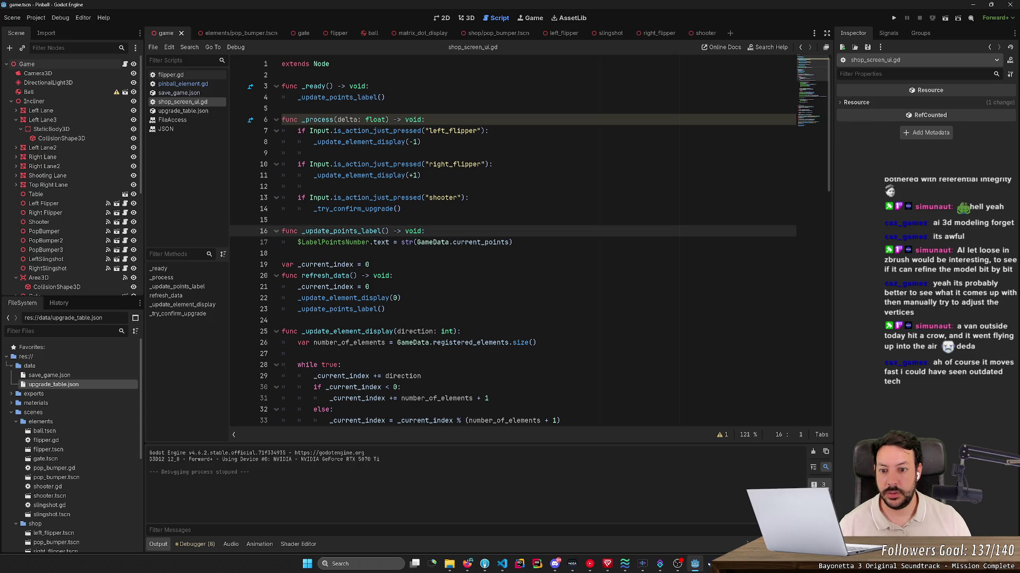
{"action": "left_click", "coordinate": [511, 243]}
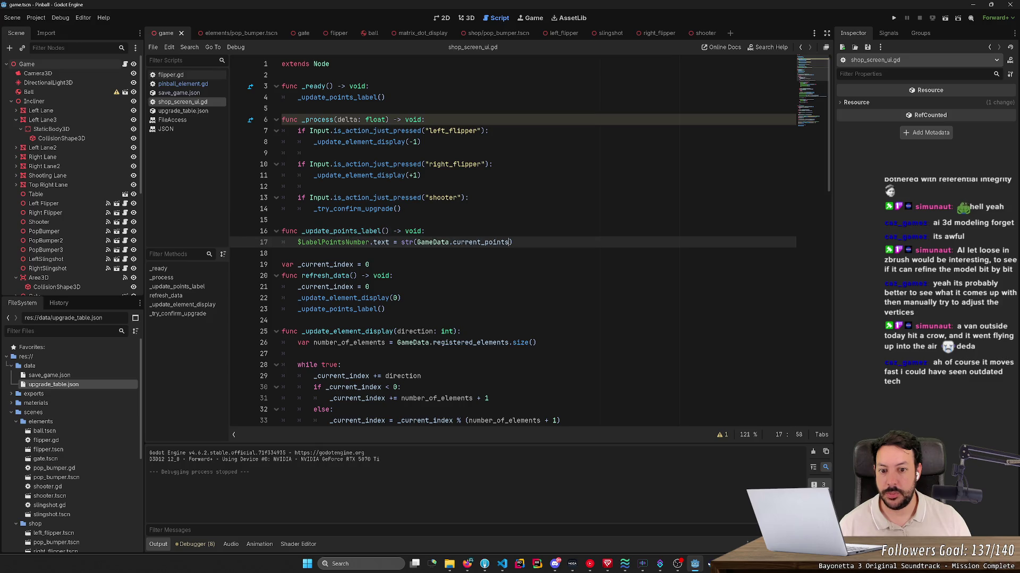
{"action": "type", "text": "as int"}
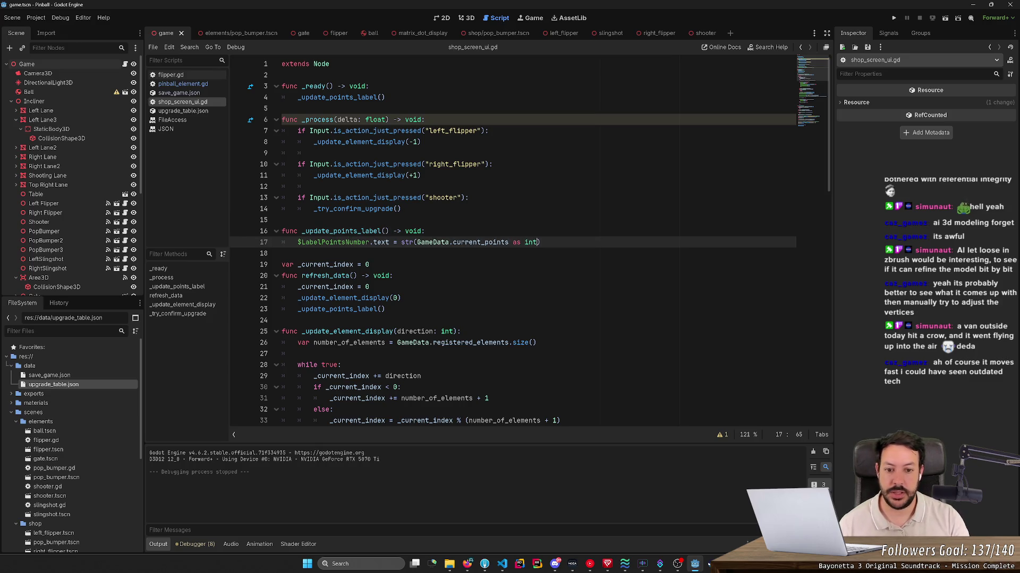
{"action": "key", "text": "Escape"}
{"action": "key", "text": "Up"}
{"action": "key", "text": "Up"}
{"action": "scroll", "coordinate": [510, 239], "scroll_direction": "down", "scroll_amount": 4}
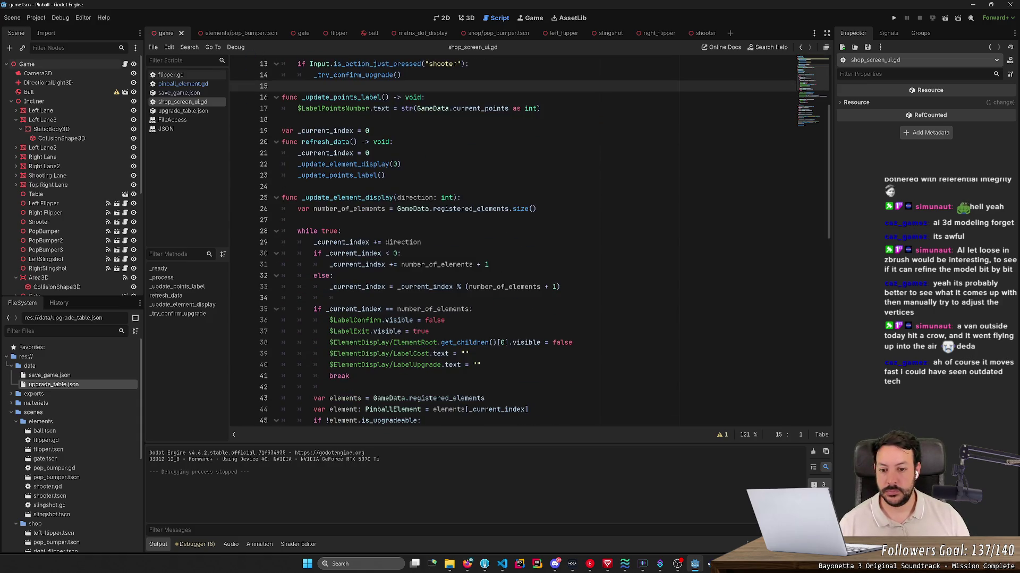
{"action": "scroll", "coordinate": [530, 243], "scroll_direction": "down", "scroll_amount": 2}
{"action": "scroll", "coordinate": [529, 243], "scroll_direction": "down", "scroll_amount": 3}
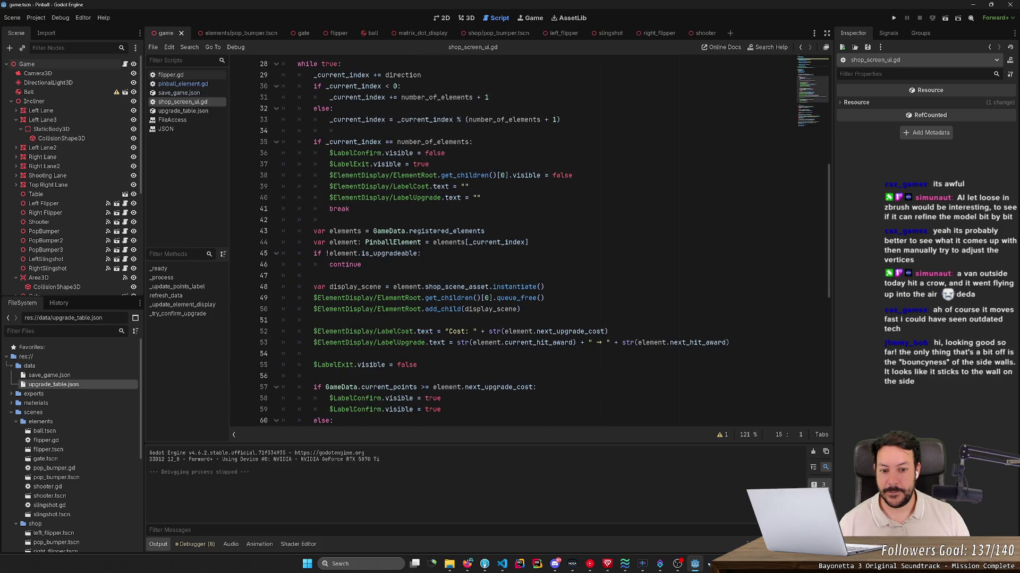
- Cast next_upgrade_cost to int on line 52 and remove the cast from the hit award line 53
{"action": "left_click", "coordinate": [606, 332]}
{"action": "type", "text": "as "}
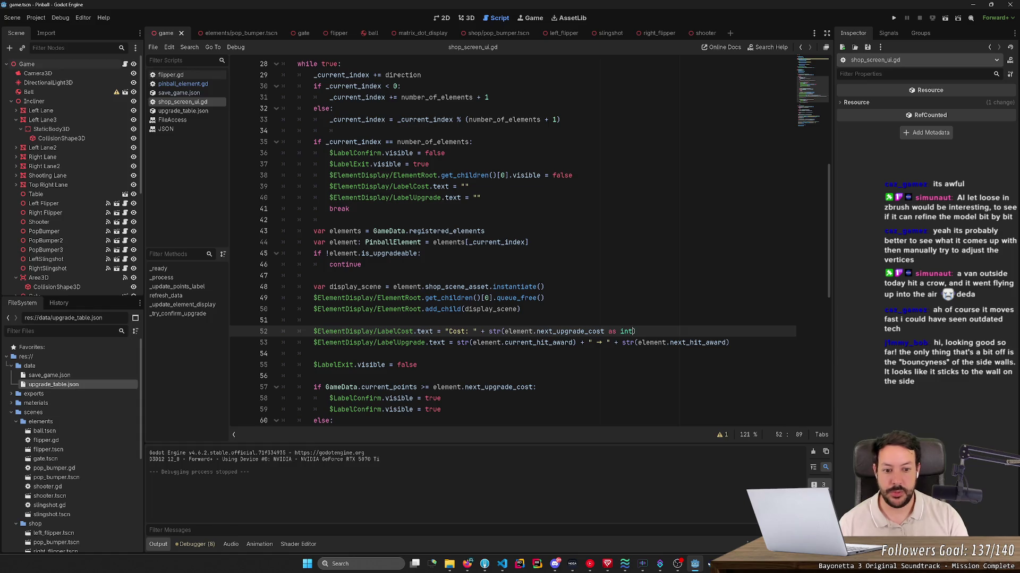
{"action": "type", "text": "int"}
{"action": "key", "text": "BackSpace"}
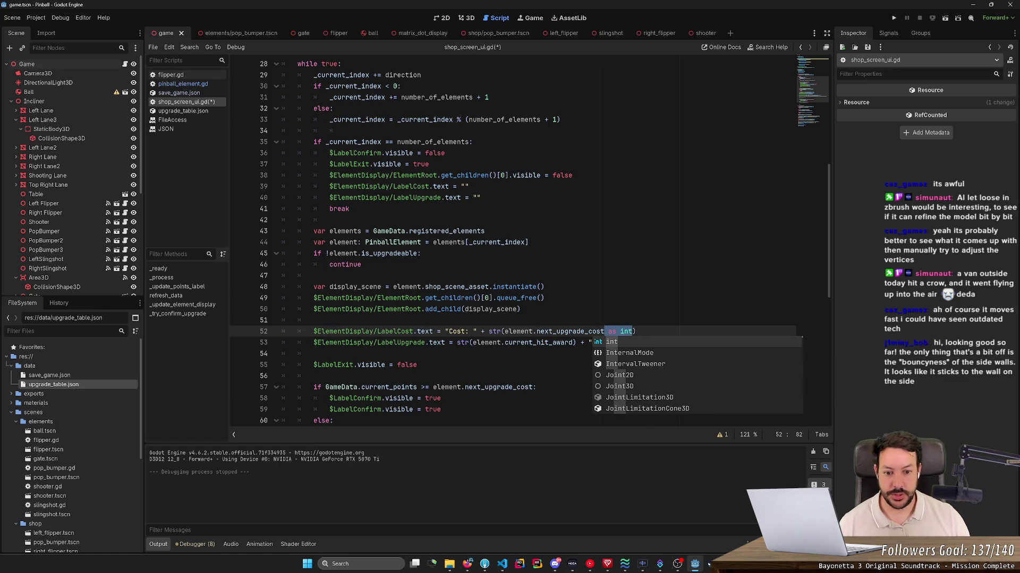
{"action": "type", "text": "as int"}
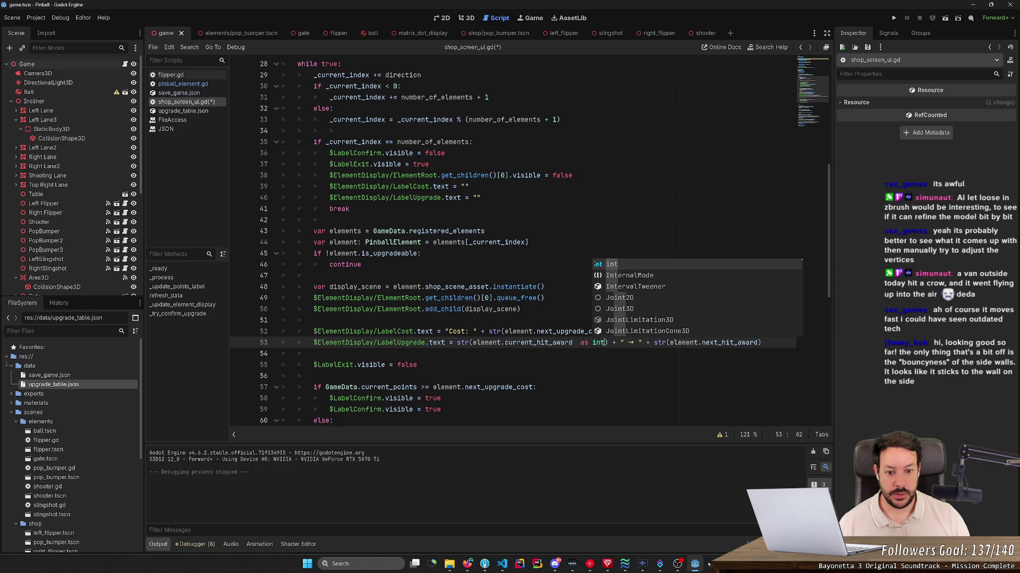
{"action": "key", "text": "Left"}
{"action": "key", "text": "Left"}
{"action": "key", "text": "Left"}
{"action": "key", "text": "BackSpace"}
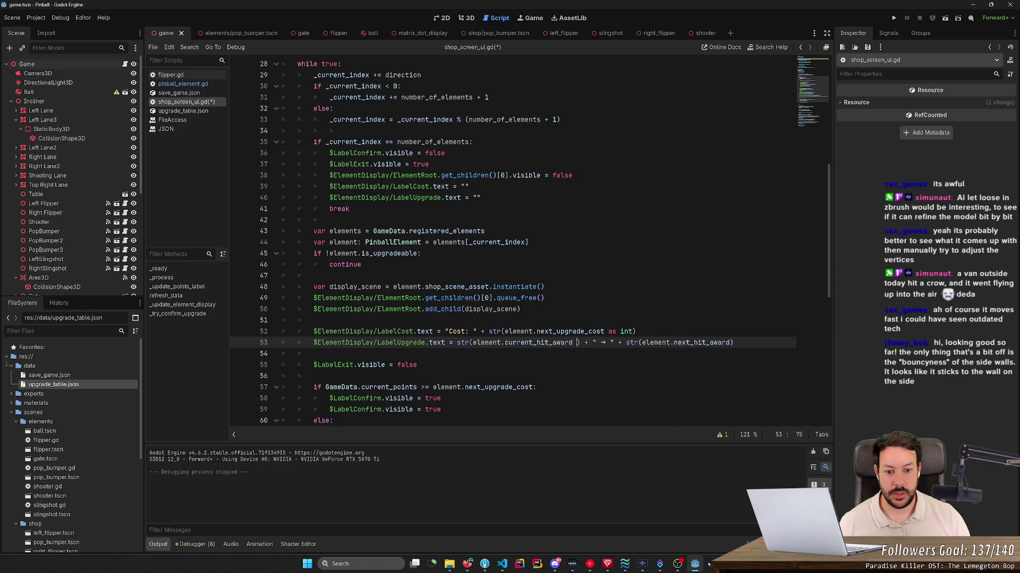
- Declare current_hit_award, next_upgrade_cost, next_hit_award and upgrade_level as int in pinball_element.gd
{"action": "left_click", "coordinate": [538, 343], "text": "ctrl"}
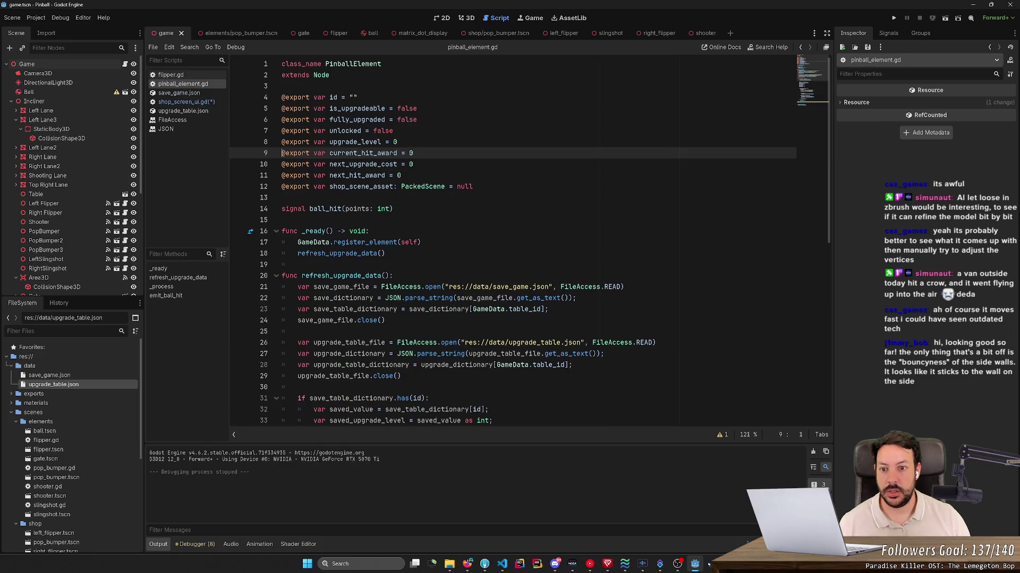
{"action": "type", "text": ": int"}
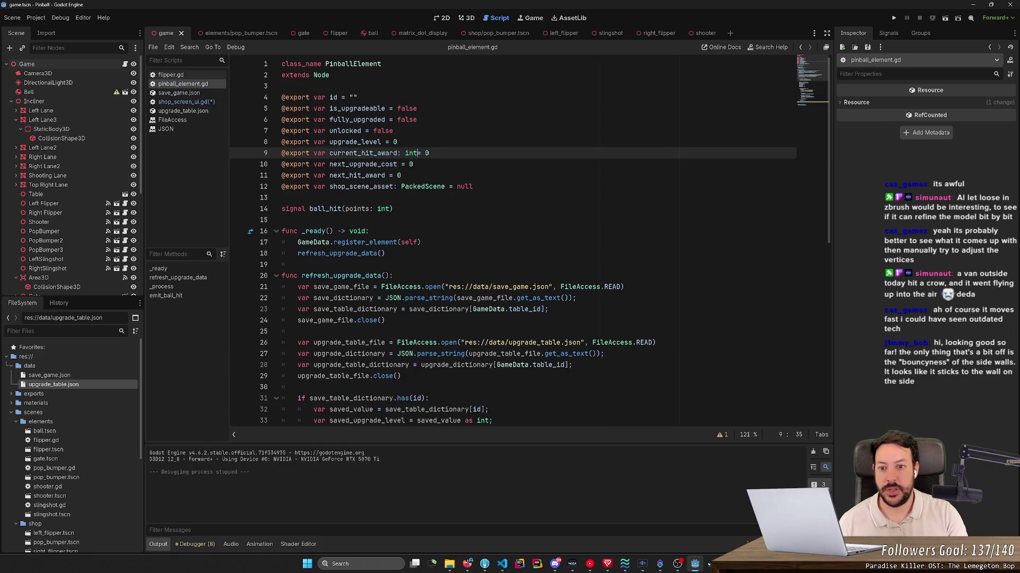
{"action": "key", "text": "Up"}
{"action": "key", "text": "Down"}
{"action": "key", "text": "Down"}
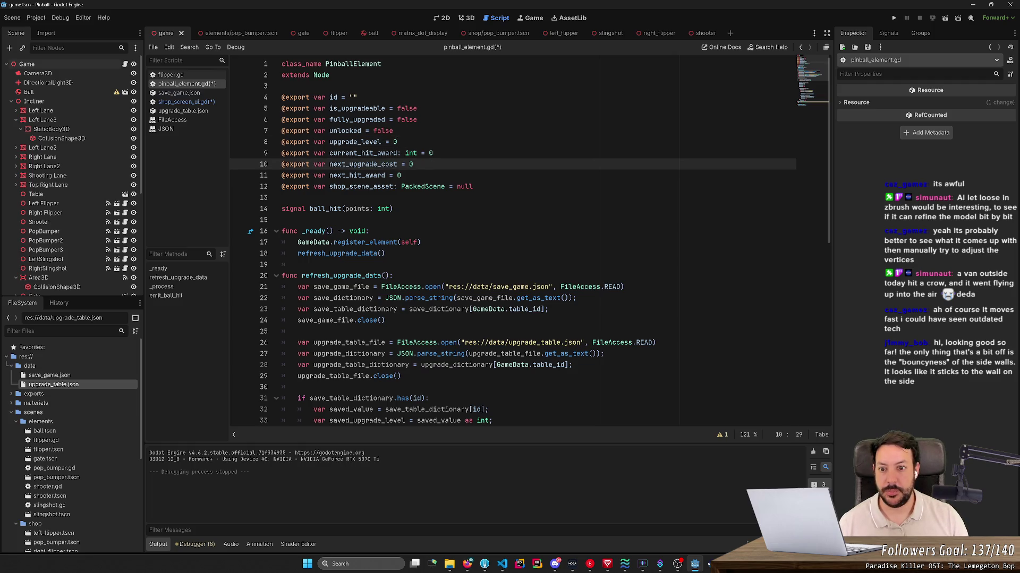
{"action": "type", "text": ": int"}
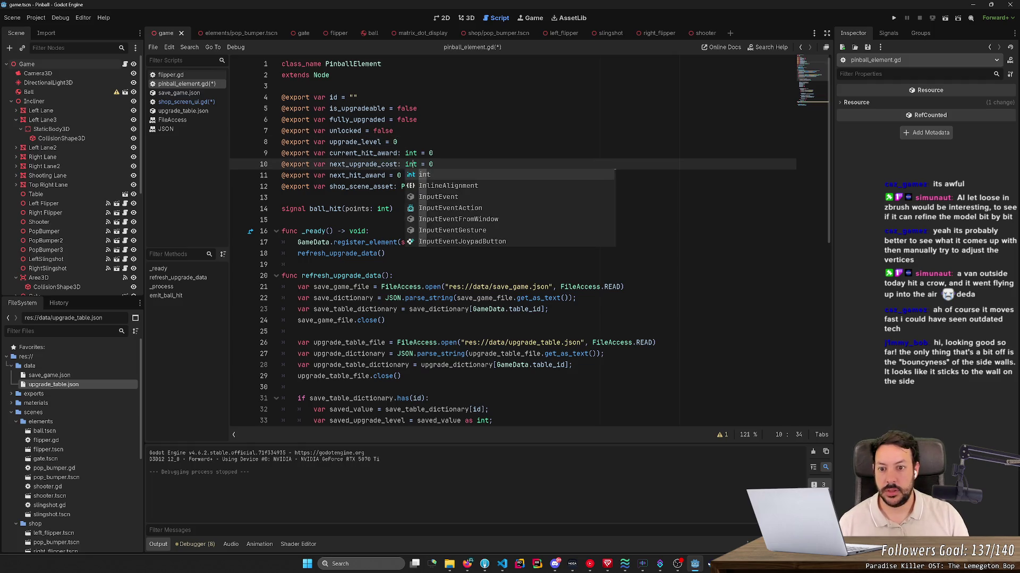
{"action": "key", "text": "Down"}
{"action": "key", "text": "Left"}
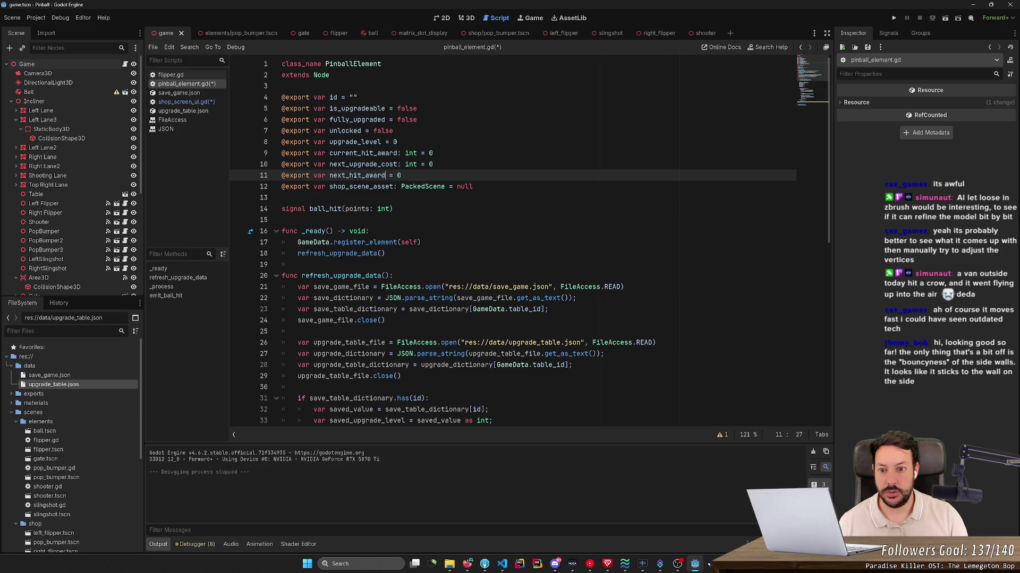
{"action": "type", "text": ": int"}
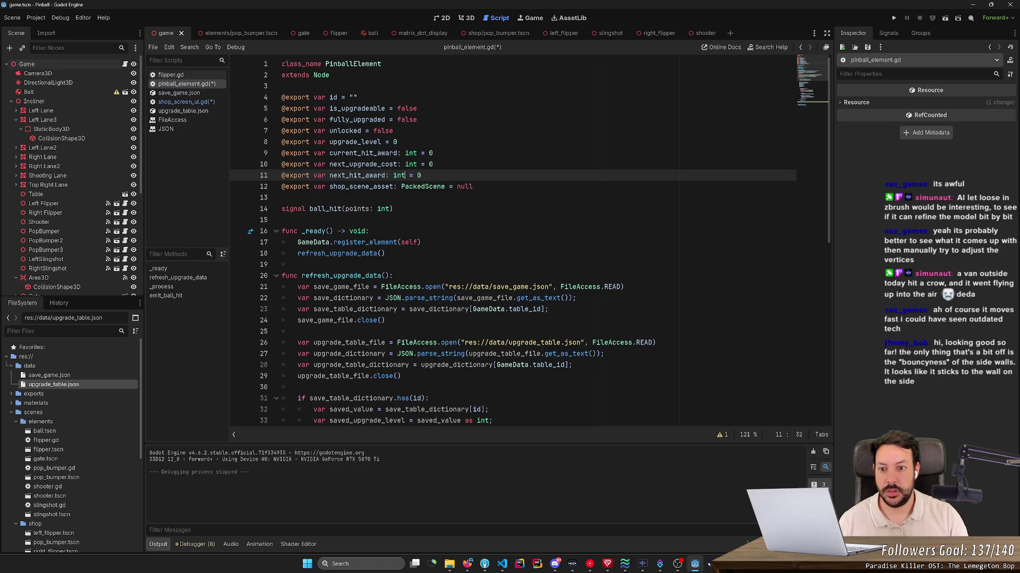
{"action": "key", "text": "Escape"}
{"action": "key", "text": "Up"}
{"action": "key", "text": "Up"}
{"action": "key", "text": "Up"}
{"action": "key", "text": "Up"}
{"action": "key", "text": "Down"}
{"action": "key", "text": "Left"}
{"action": "key", "text": "Left"}
{"action": "key", "text": "Left"}
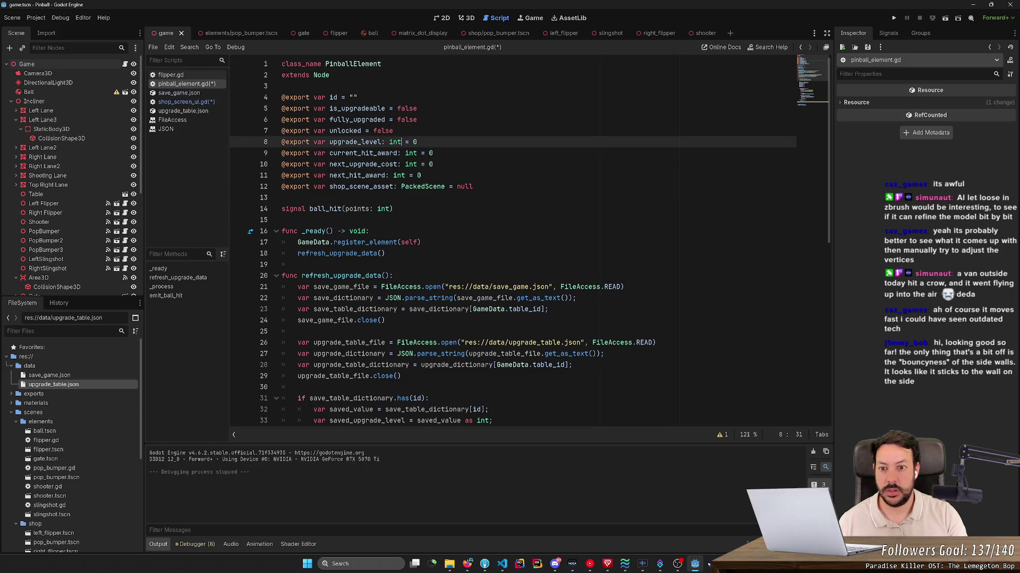
- Save pinball_element.gd and switch back to shop_screen_ui.gd
{"action": "key", "text": "ctrl+s"}
{"action": "key", "text": "Escape"}
{"action": "key", "text": "Up"}
{"action": "key", "text": "Up"}
{"action": "key", "text": "End"}
{"action": "scroll", "coordinate": [509, 239], "scroll_direction": "down", "scroll_amount": 5}
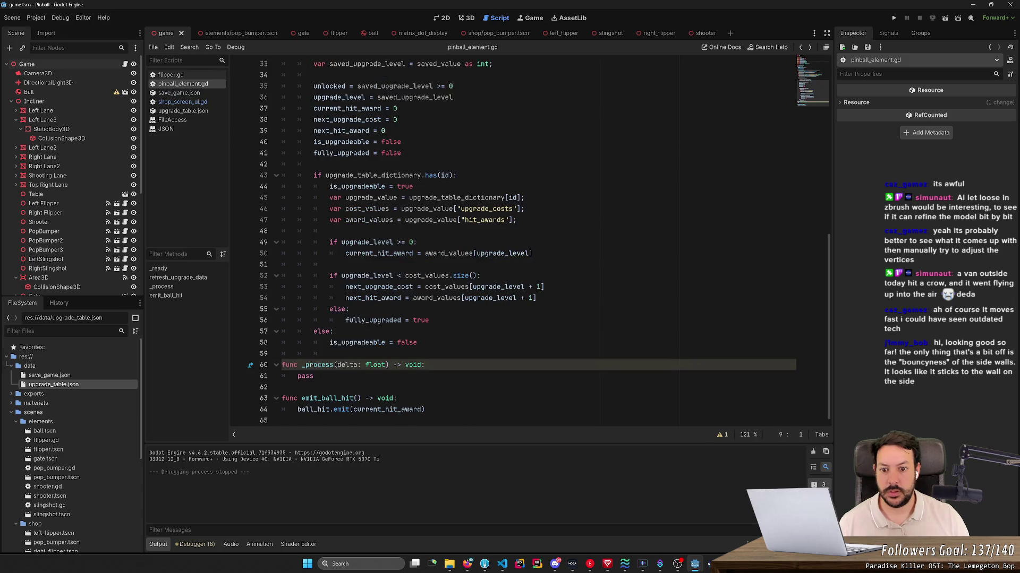
{"action": "key", "text": "alt+Left"}
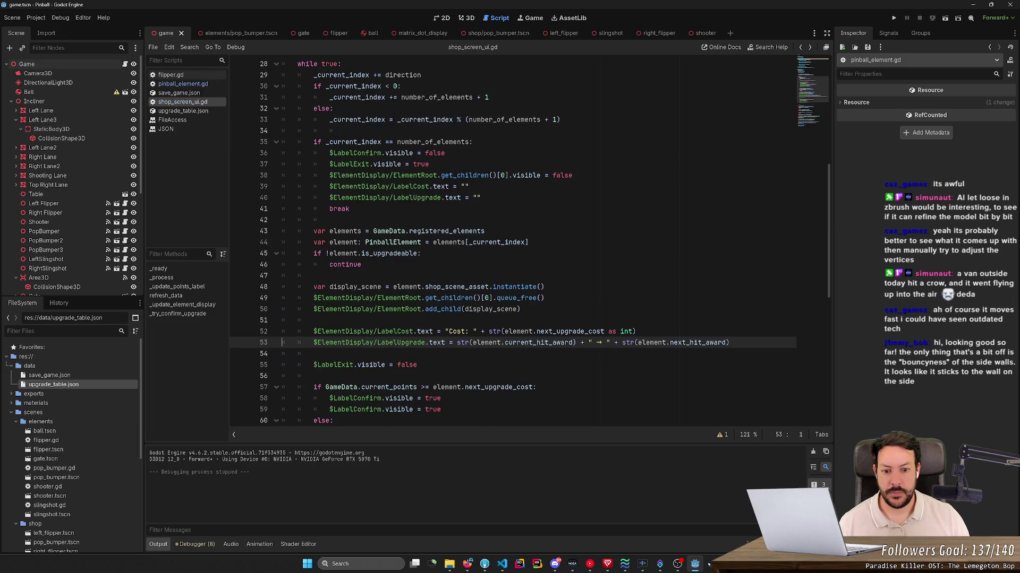
{"action": "scroll", "coordinate": [510, 239], "scroll_direction": "up", "scroll_amount": 3}
{"action": "scroll", "coordinate": [510, 239], "scroll_direction": "up", "scroll_amount": 2}
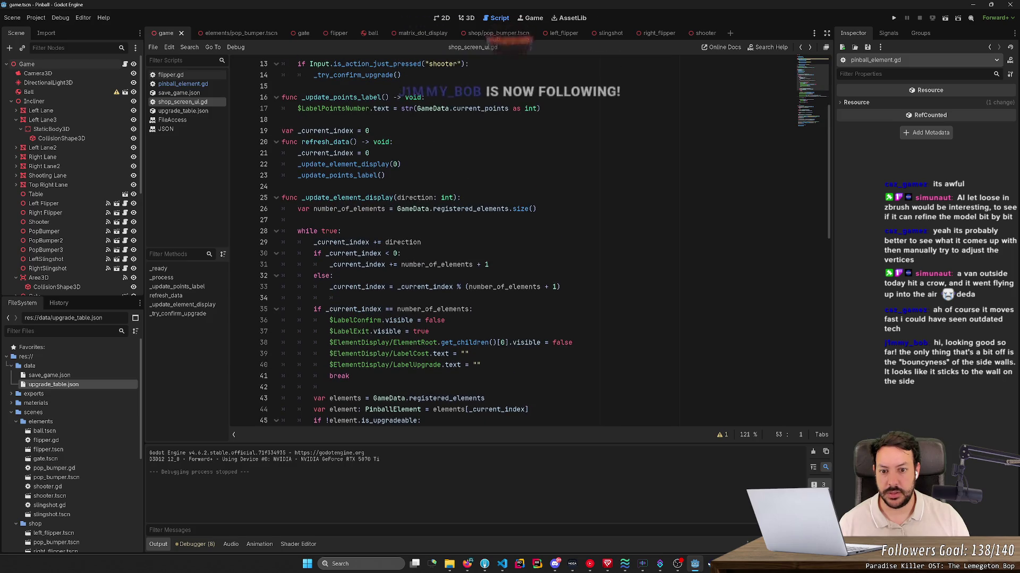
{"action": "scroll", "coordinate": [509, 239], "scroll_direction": "up", "scroll_amount": 3}
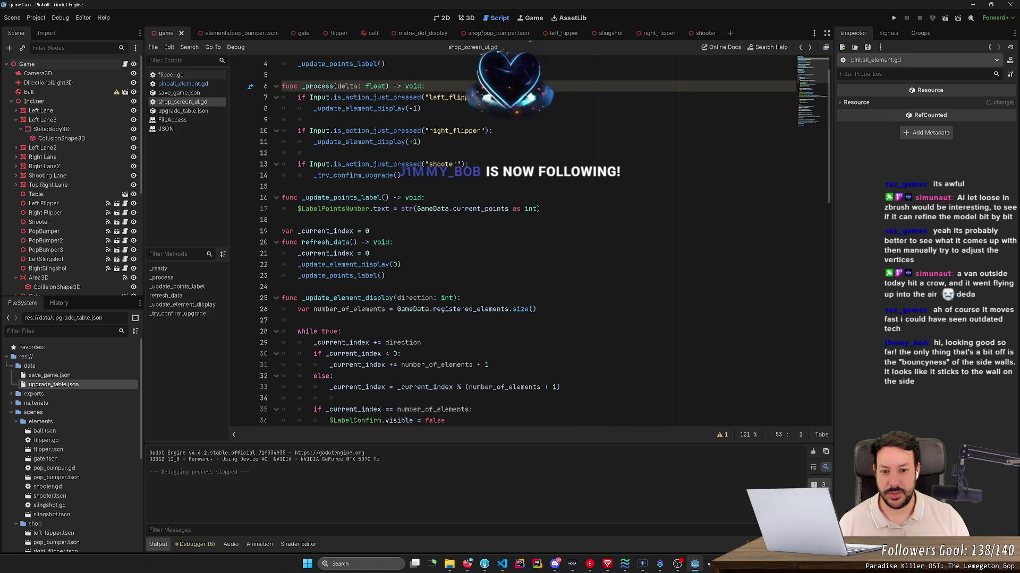
- Delete ' as int' from line 17 so it reads str(GameData.current_points), and save
{"action": "left_click_drag", "start_coordinate": [512, 209], "coordinate": [539, 209]}
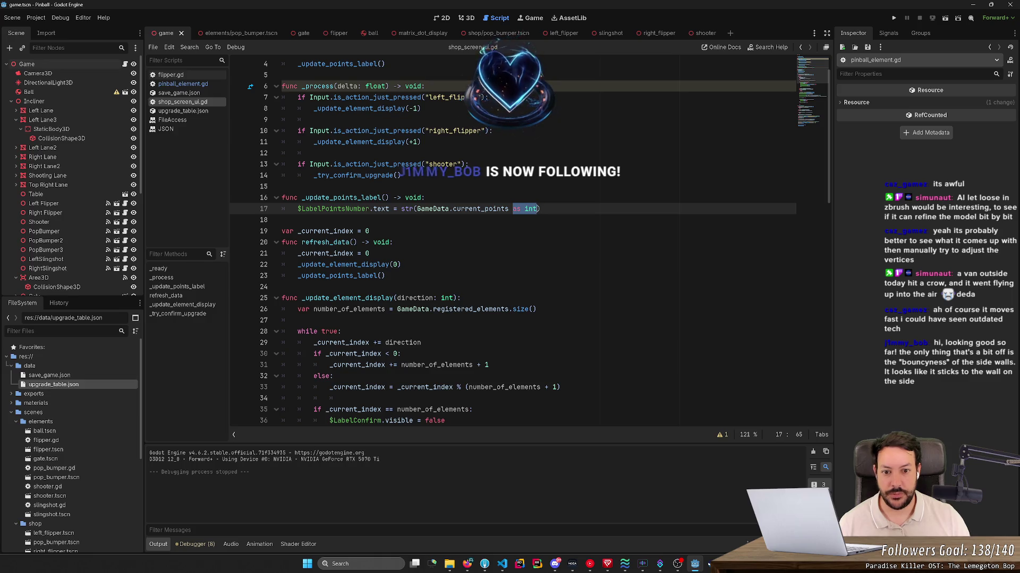
{"action": "key", "text": "BackSpace"}
{"action": "key", "text": "ctrl+s"}
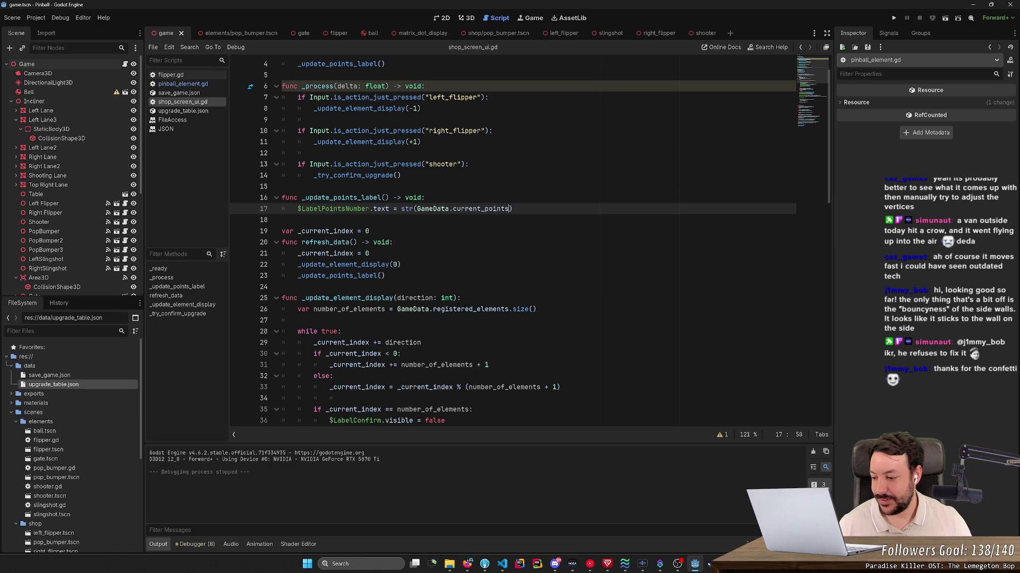
- Run the game, cycle the shop entries showing whole-number costs and a 6-point score, then stop
{"action": "key", "text": "F5"}
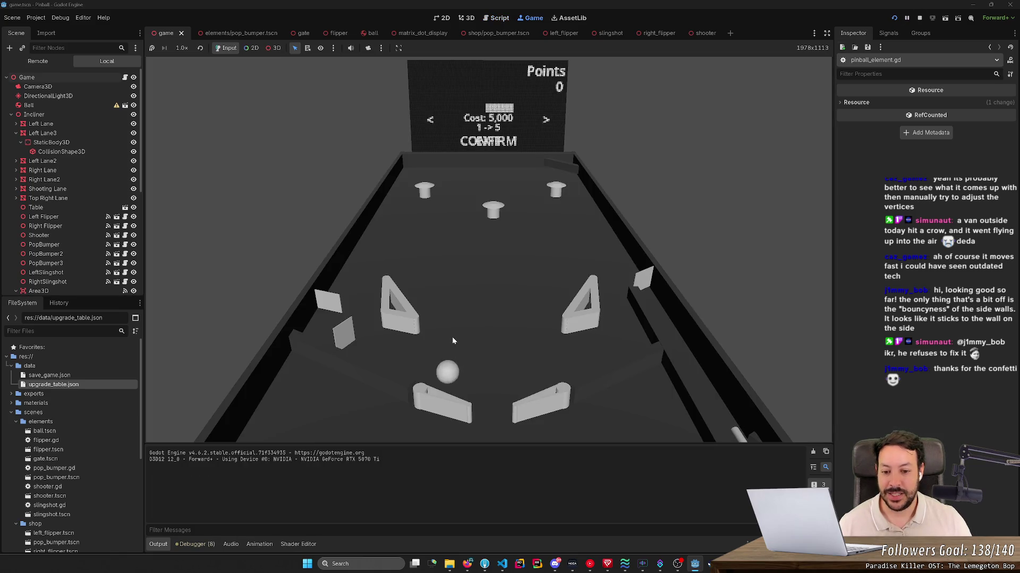
{"action": "key", "text": "Left"}
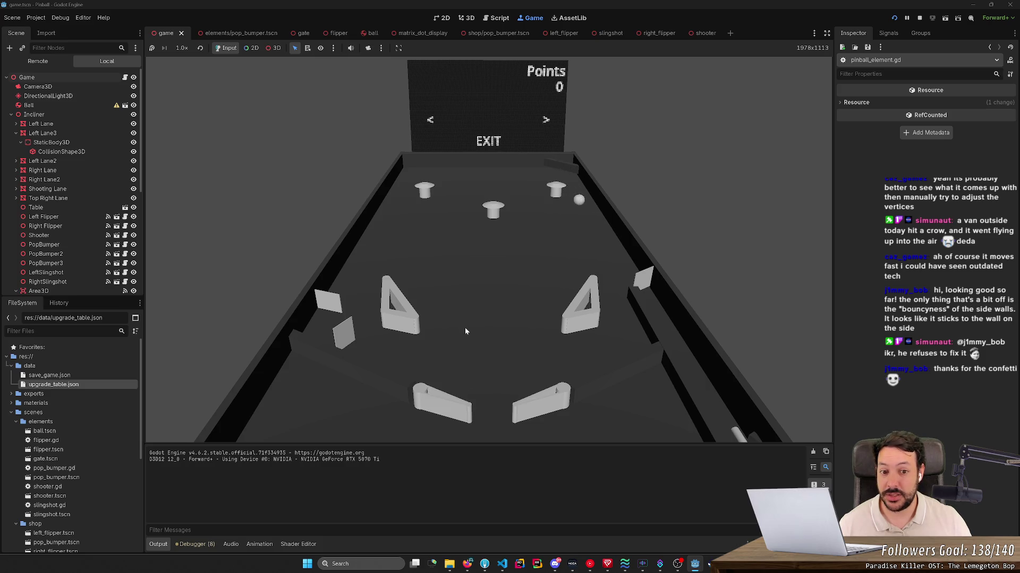
{"action": "key", "text": "Right"}
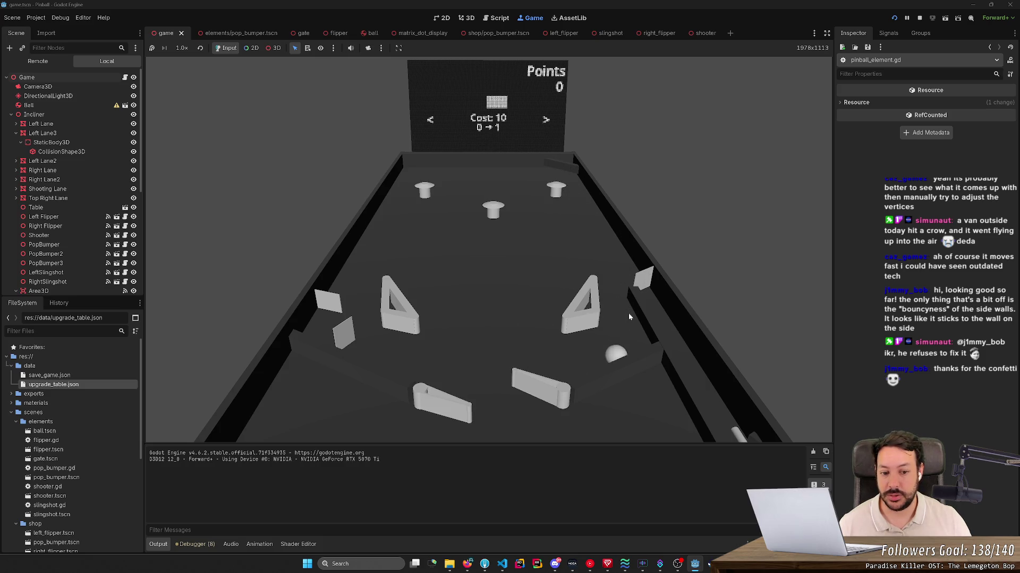
{"action": "key", "text": "Right"}
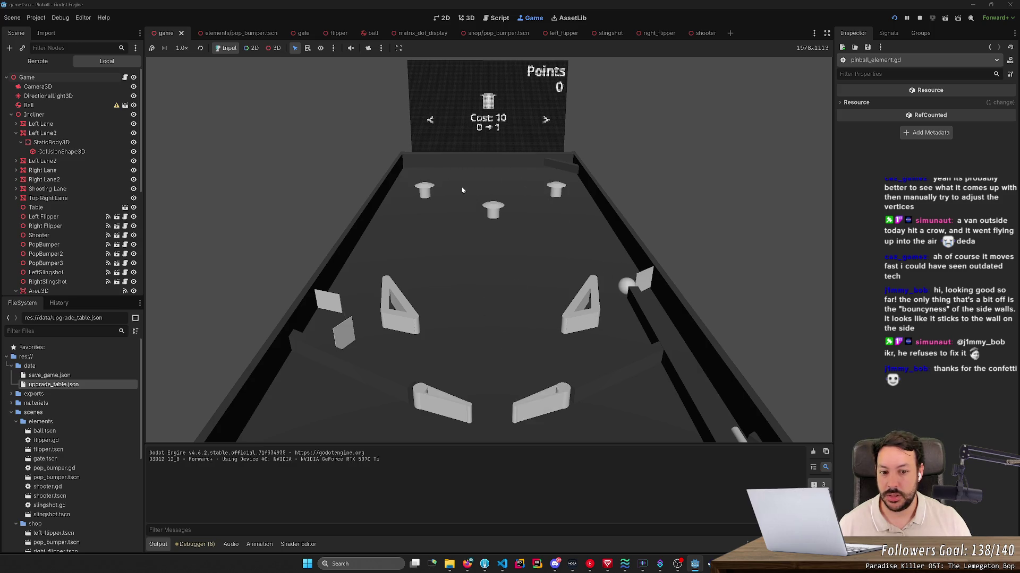
{"action": "key", "text": "Right"}
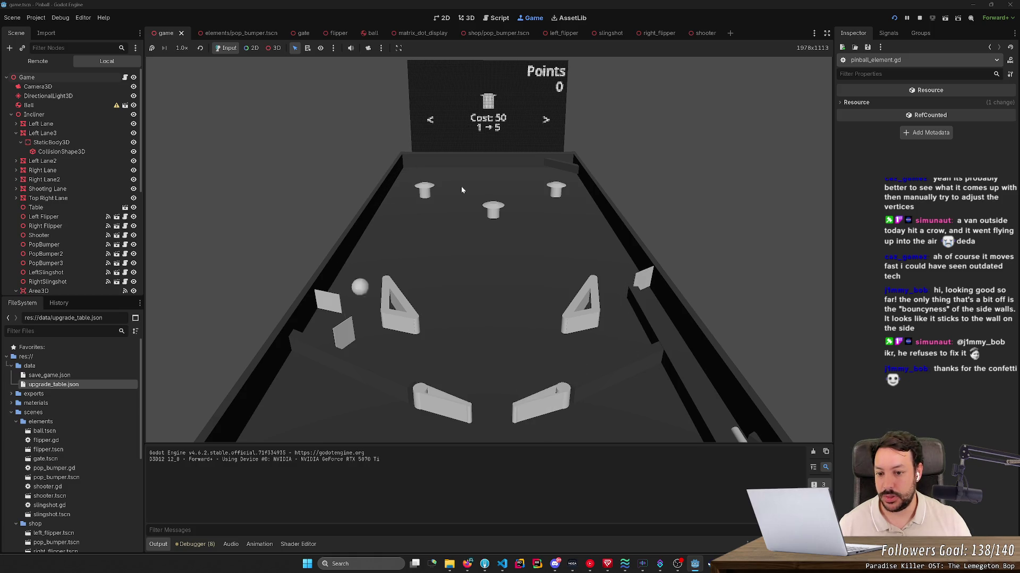
{"action": "key", "text": "Left"}
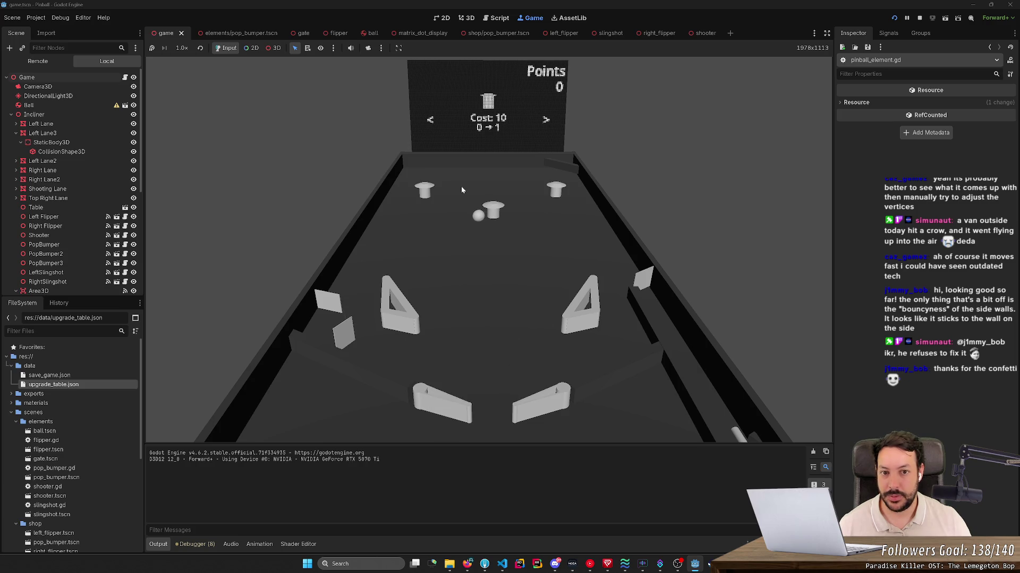
{"action": "key", "text": "Left"}
{"action": "key", "text": "Left"}
{"action": "key", "text": "Left"}
{"action": "key", "text": "Left"}
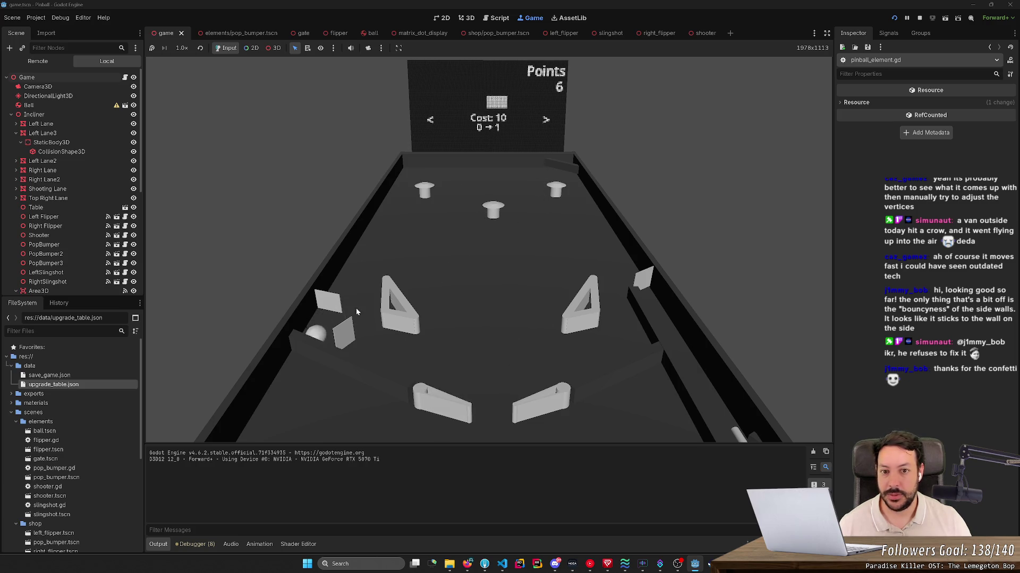
{"action": "left_click", "coordinate": [919, 17]}
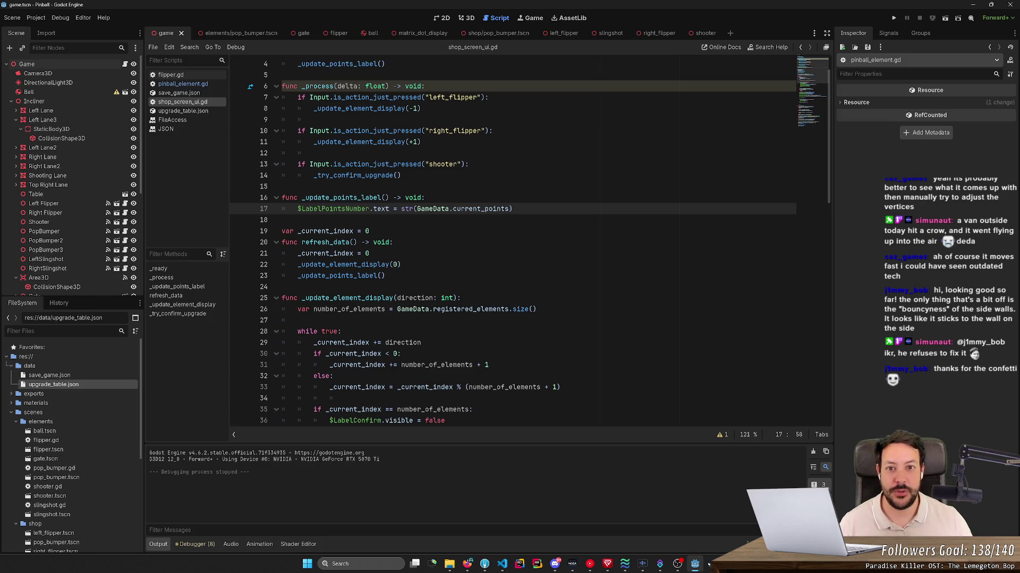
{"action": "left_click", "coordinate": [468, 18]}
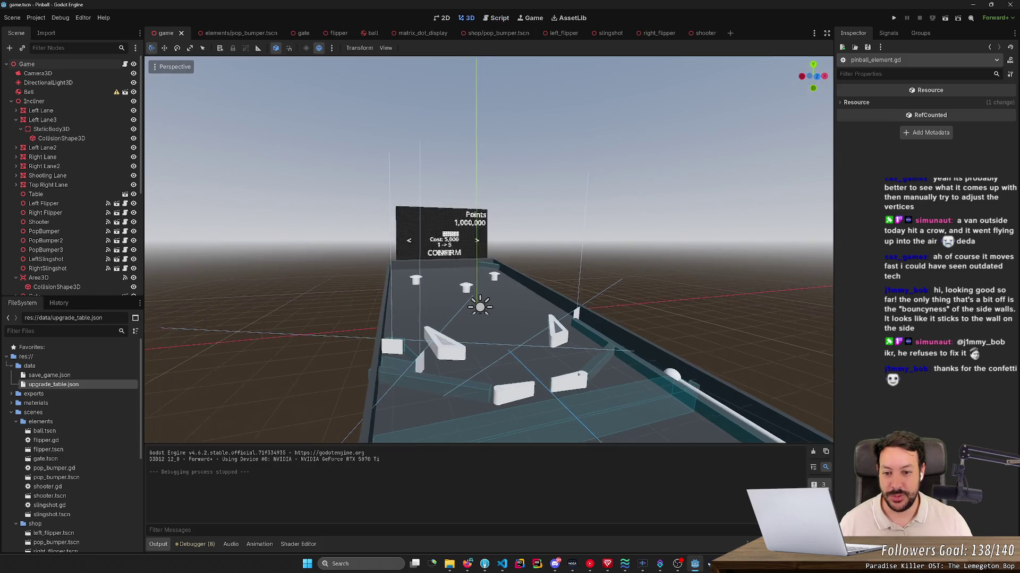
{"action": "scroll", "coordinate": [462, 271], "scroll_direction": "up", "scroll_amount": 3}
{"action": "scroll", "coordinate": [507, 291], "scroll_direction": "up", "scroll_amount": 2}
{"action": "scroll", "coordinate": [506, 291], "scroll_direction": "up", "scroll_amount": 2}
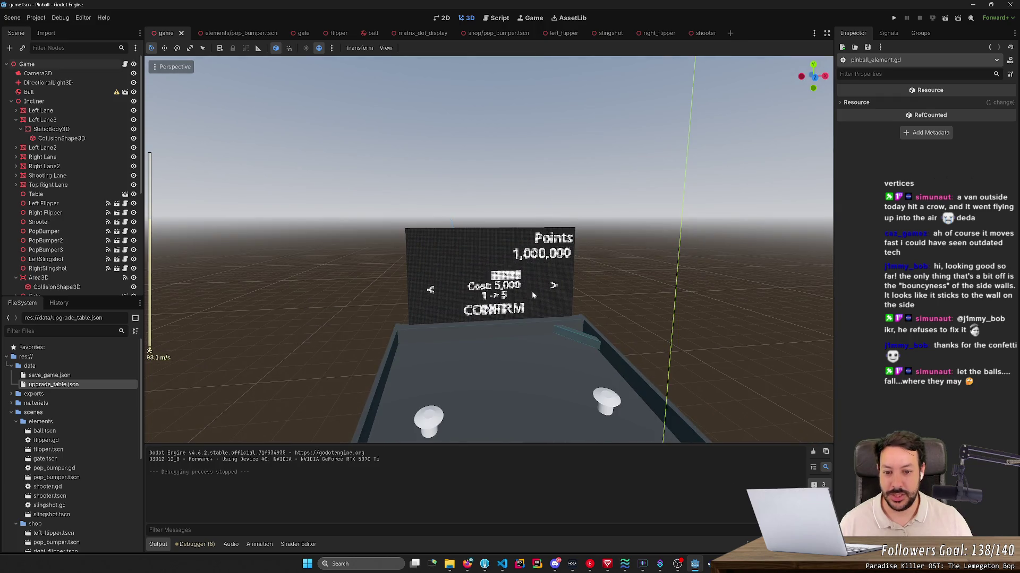
{"action": "scroll", "coordinate": [545, 317], "scroll_direction": "down", "scroll_amount": 1}
{"action": "scroll", "coordinate": [546, 317], "scroll_direction": "down", "scroll_amount": 2}
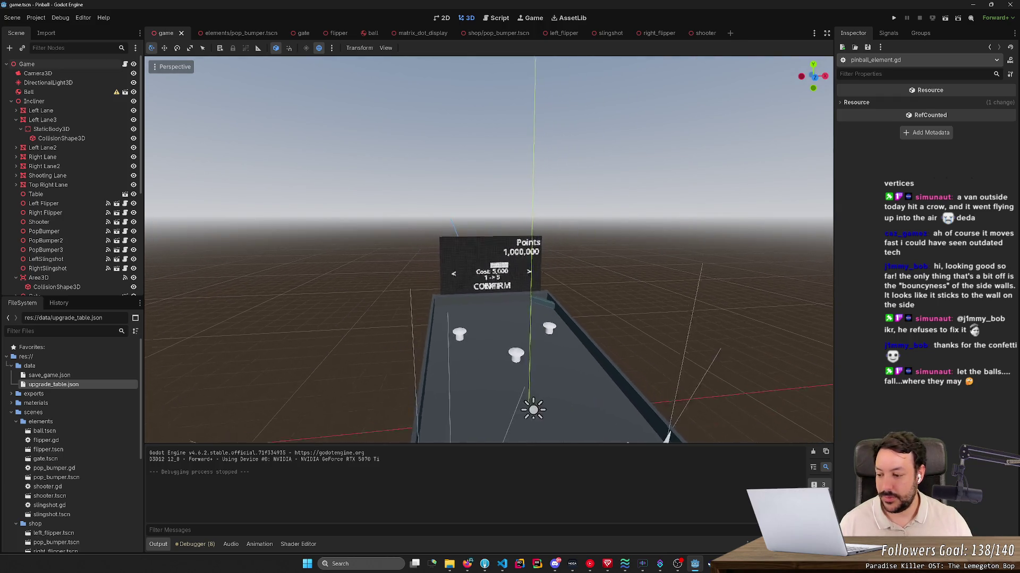
{"action": "scroll", "coordinate": [545, 317], "scroll_direction": "down", "scroll_amount": 2}
{"action": "scroll", "coordinate": [502, 326], "scroll_direction": "down", "scroll_amount": 2}
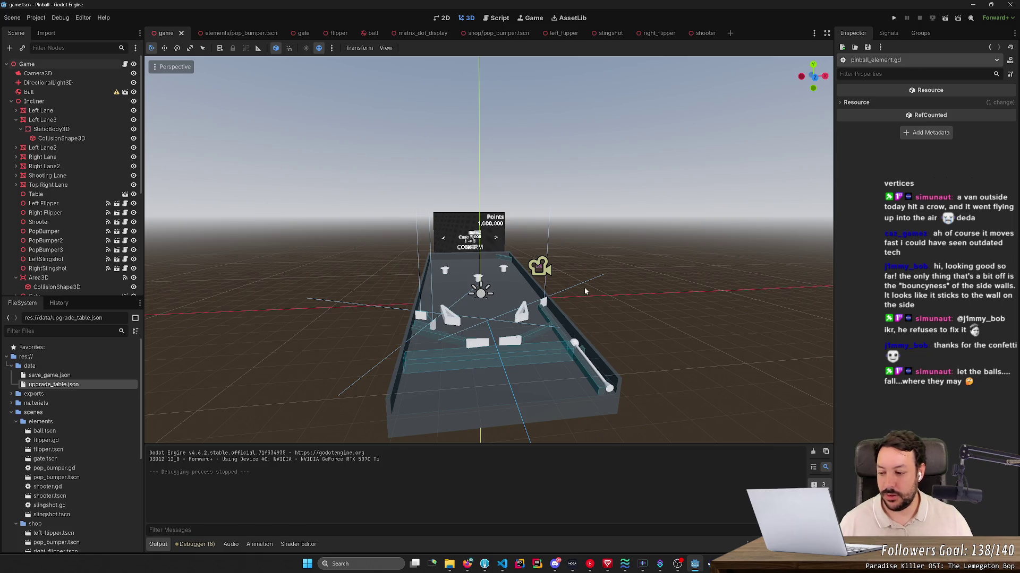
{"action": "left_click", "coordinate": [894, 17]}
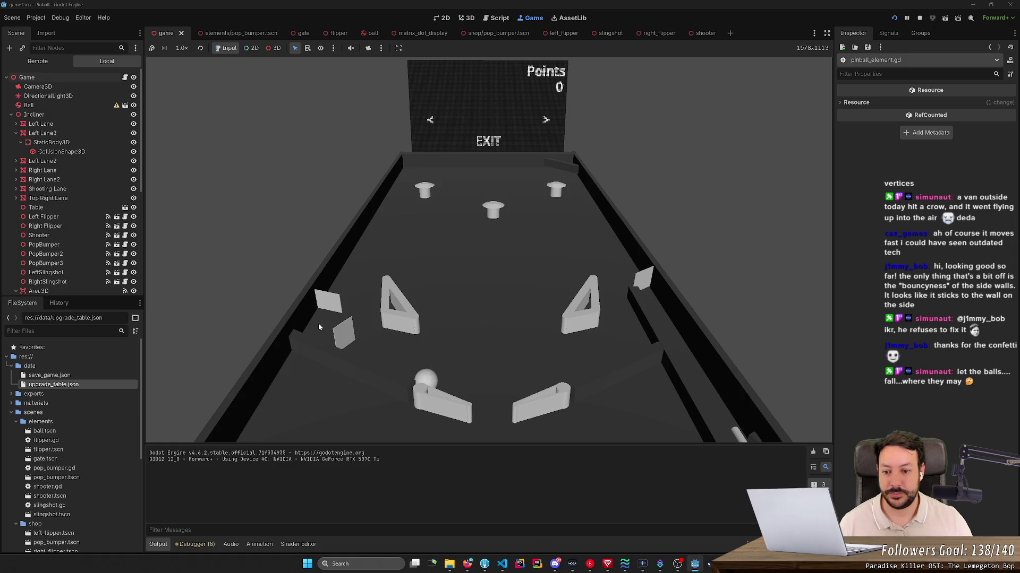
{"action": "key", "text": "Right"}
{"action": "key", "text": "Left"}
{"action": "key", "text": "Right"}
{"action": "key", "text": "Right"}
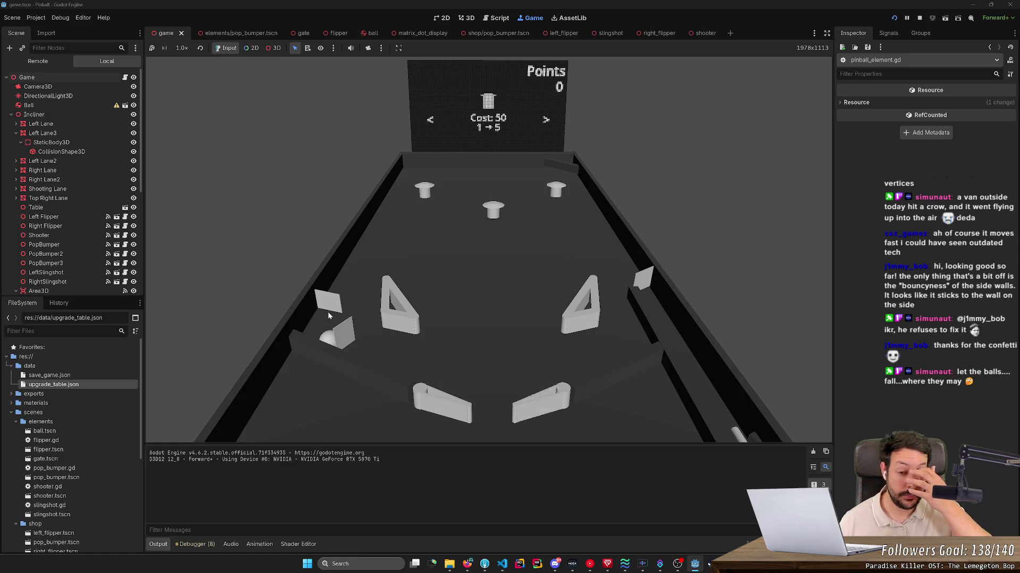
{"action": "left_click", "coordinate": [920, 18]}
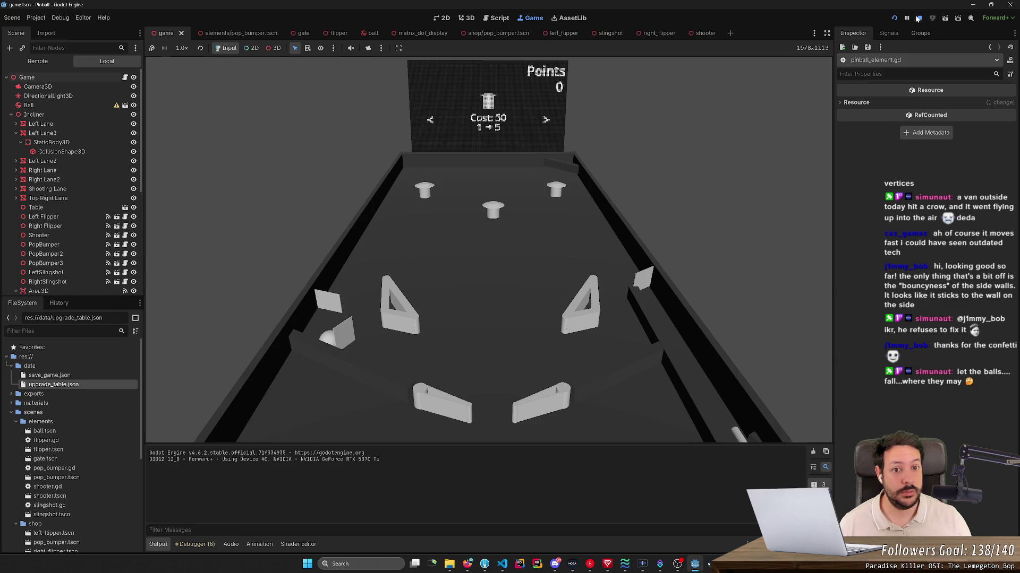
{"action": "left_click", "coordinate": [495, 18]}
{"action": "scroll", "coordinate": [509, 239], "scroll_direction": "down", "scroll_amount": 4}
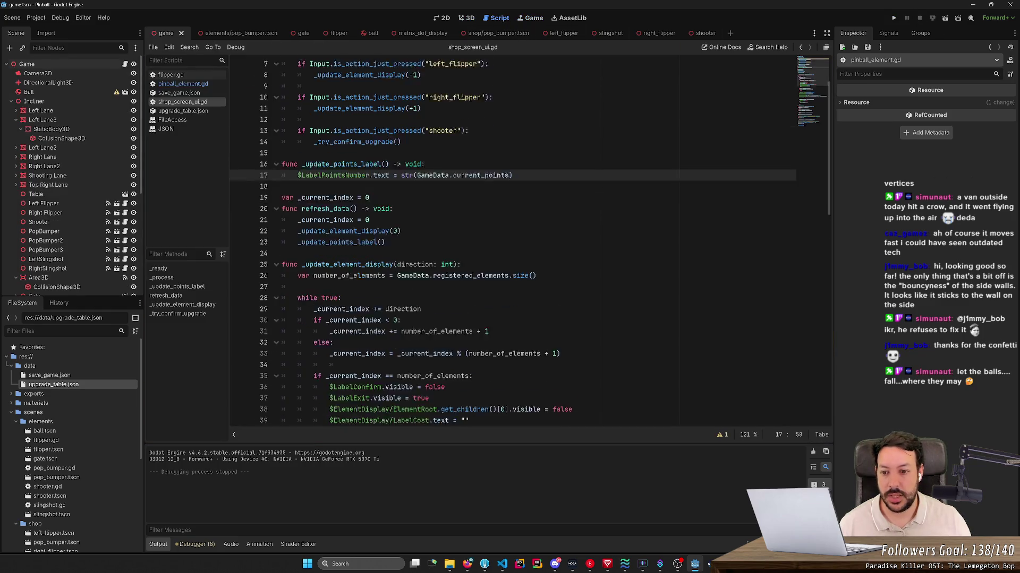
{"action": "scroll", "coordinate": [525, 238], "scroll_direction": "down", "scroll_amount": 5}
{"action": "scroll", "coordinate": [526, 239], "scroll_direction": "down", "scroll_amount": 8}
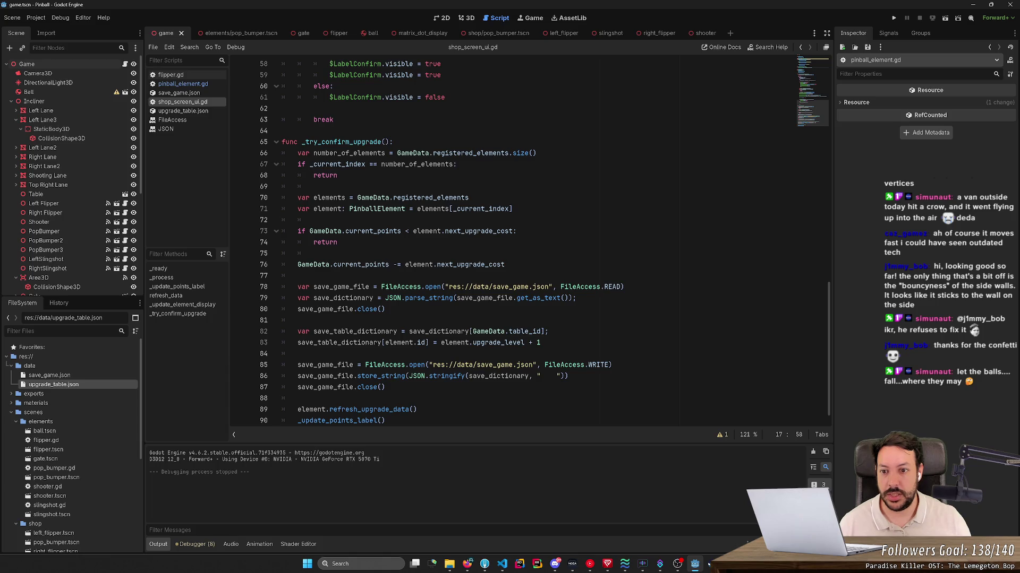
{"action": "scroll", "coordinate": [543, 248], "scroll_direction": "down", "scroll_amount": 1}
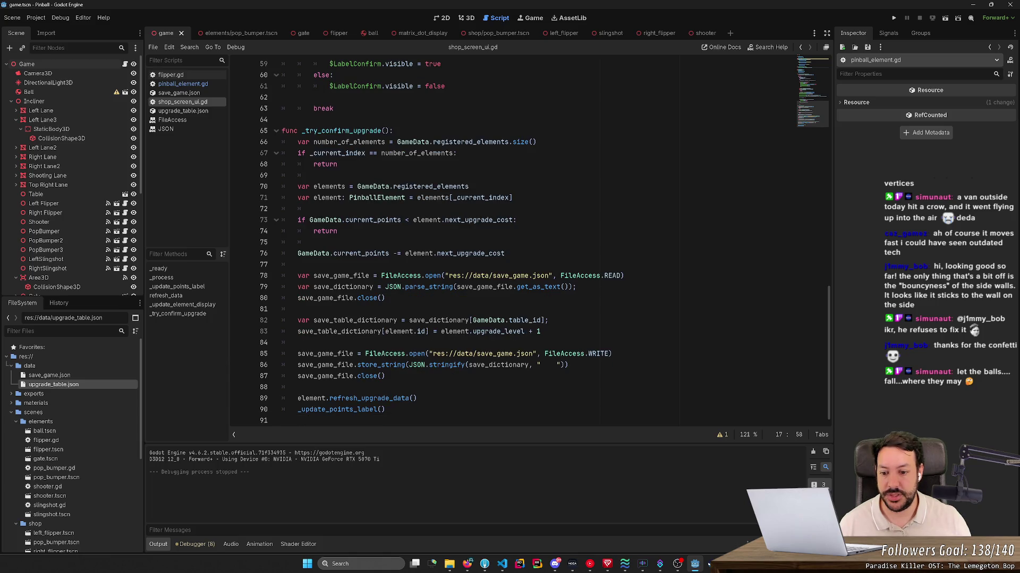
{"action": "scroll", "coordinate": [526, 239], "scroll_direction": "up", "scroll_amount": 7}
{"action": "scroll", "coordinate": [525, 240], "scroll_direction": "up", "scroll_amount": 4}
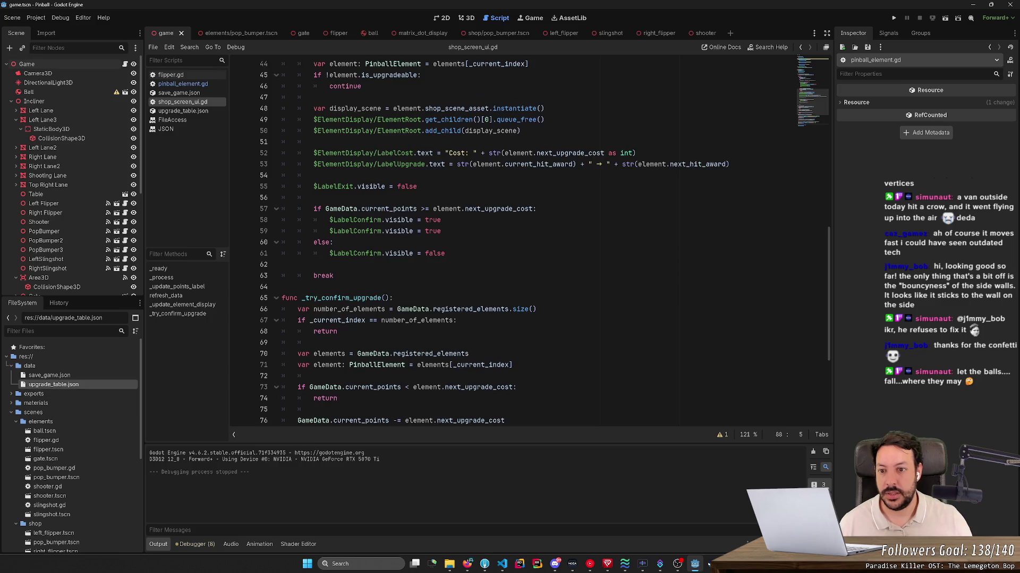
{"action": "scroll", "coordinate": [526, 238], "scroll_direction": "up", "scroll_amount": 3}
{"action": "scroll", "coordinate": [526, 240], "scroll_direction": "up", "scroll_amount": 1}
- Paste _update_element_display(0) on a new line 90 after refresh_upgrade_data(), then run the project
{"action": "double_click", "coordinate": [346, 186]}
{"action": "key", "text": "ctrl+c"}
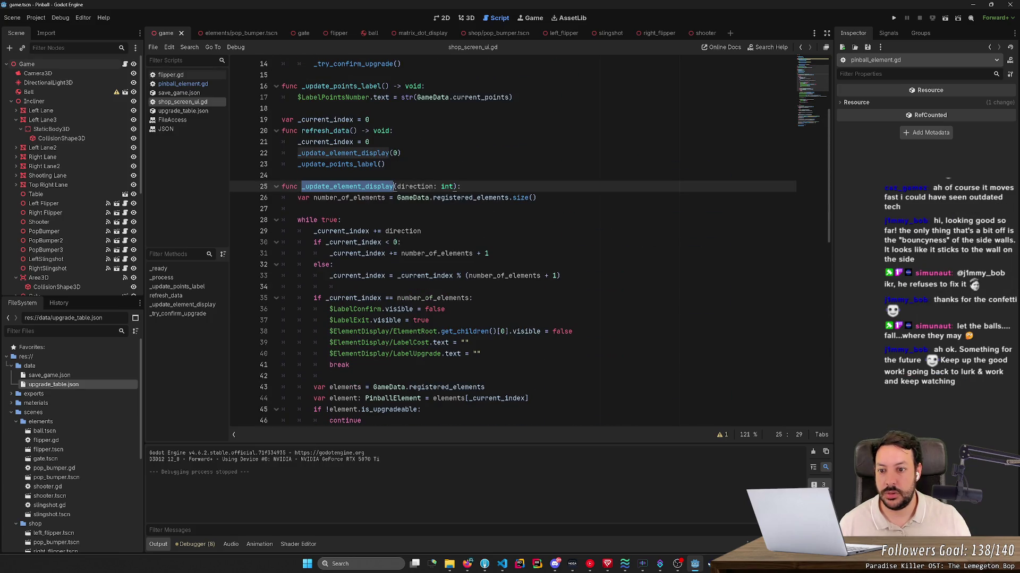
{"action": "scroll", "coordinate": [526, 240], "scroll_direction": "down", "scroll_amount": 6}
{"action": "scroll", "coordinate": [527, 239], "scroll_direction": "down", "scroll_amount": 6}
{"action": "scroll", "coordinate": [526, 239], "scroll_direction": "down", "scroll_amount": 3}
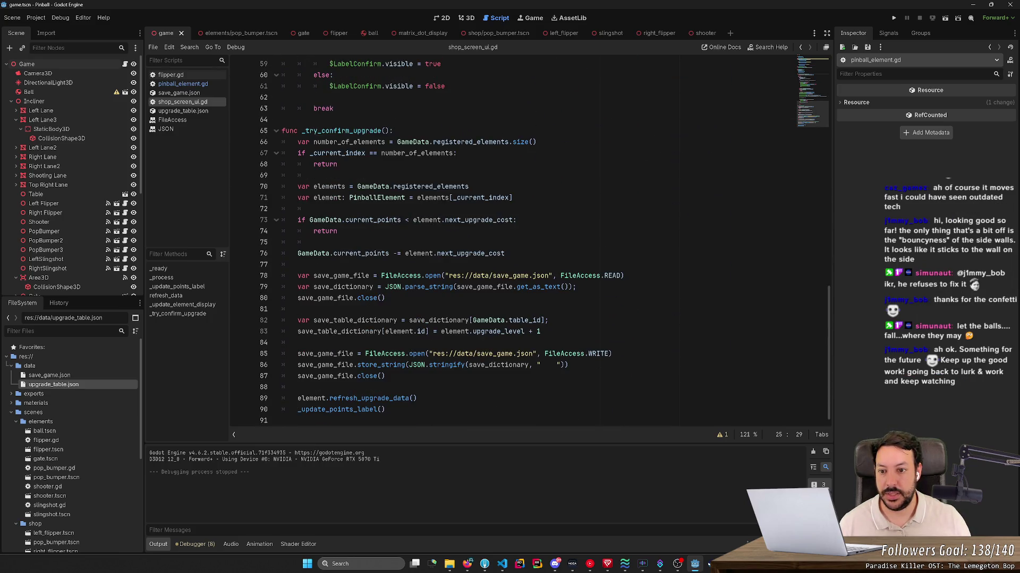
{"action": "left_click", "coordinate": [418, 398]}
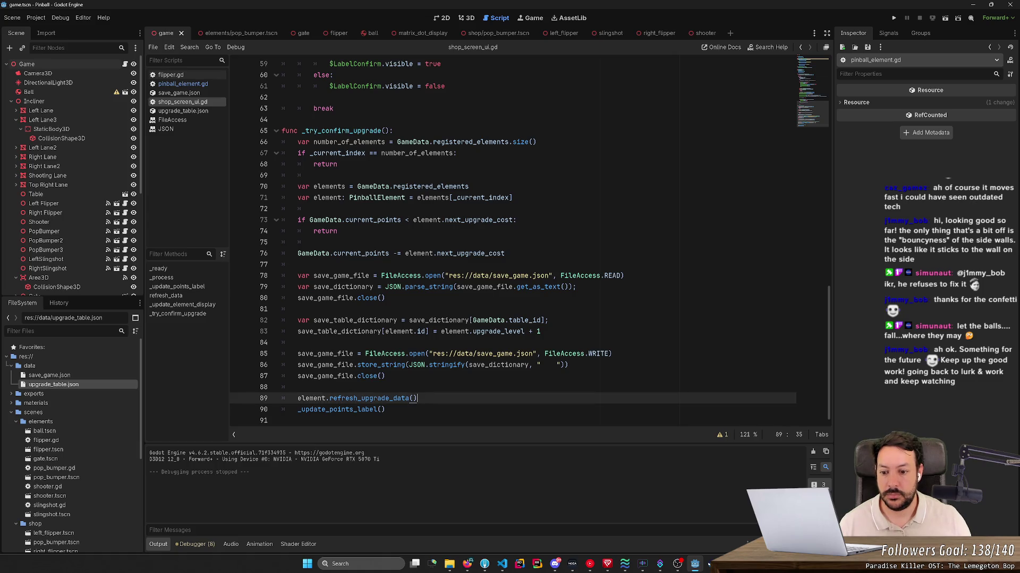
{"action": "key", "text": "Return"}
{"action": "key", "text": "ctrl+v"}
{"action": "type", "text": "("}
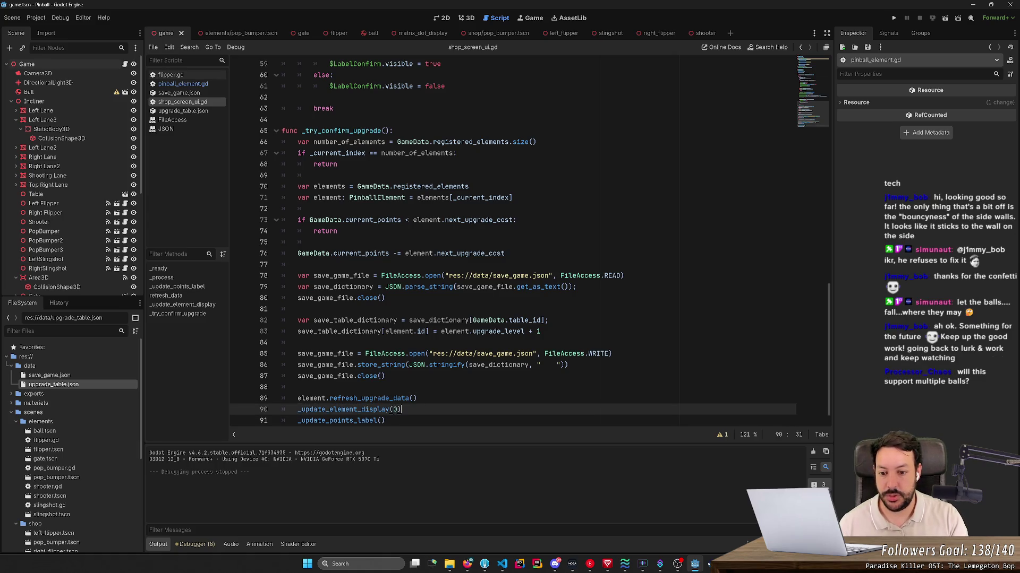
{"action": "key", "text": "F5"}
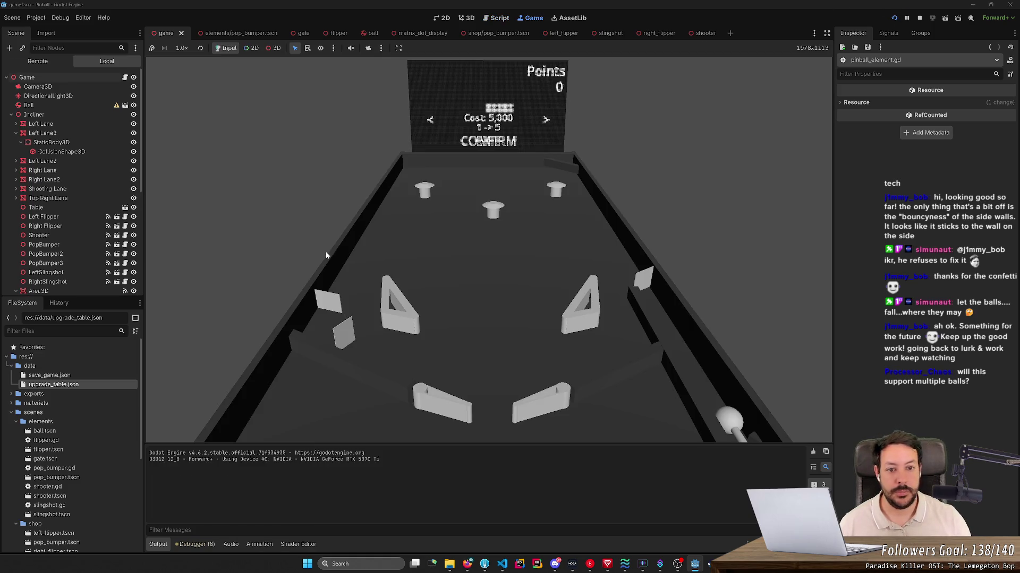
- Cycle the shop entries to EXIT and launch ball 1 into play with the shooter key
{"action": "key", "text": "Left"}
{"action": "key", "text": "Right"}
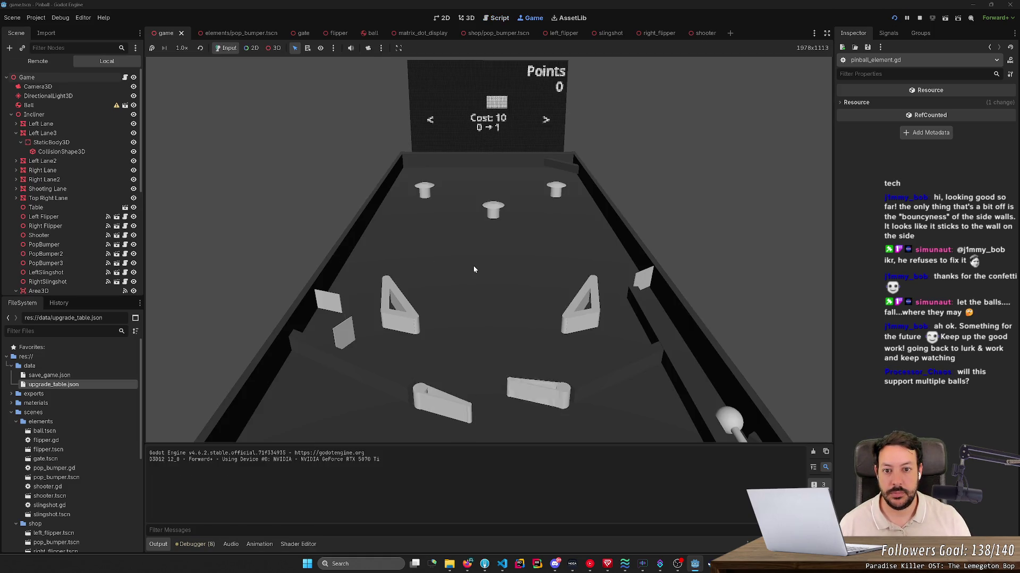
{"action": "key", "text": "Left"}
{"action": "key", "text": "Left"}
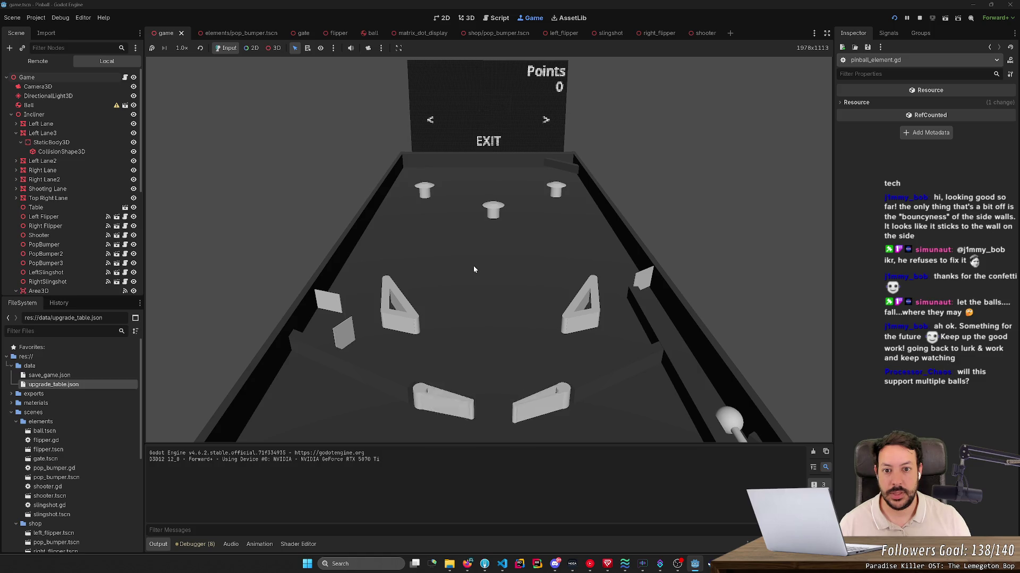
{"action": "key", "text": "Left"}
{"action": "key", "text": "Left"}
{"action": "key", "text": "Left"}
{"action": "key", "text": "Left"}
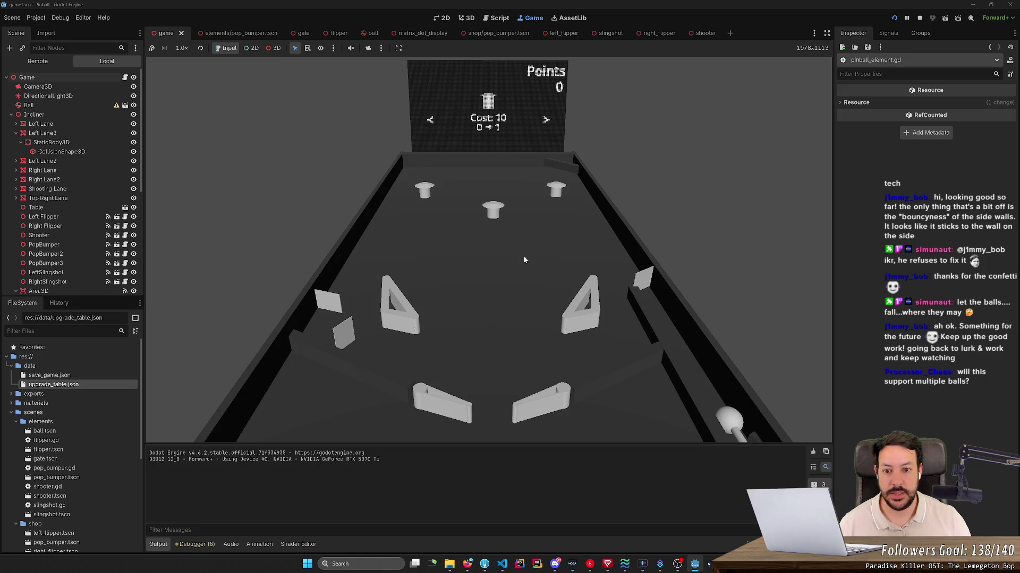
{"action": "key", "text": "space"}
{"action": "key", "text": "Left"}
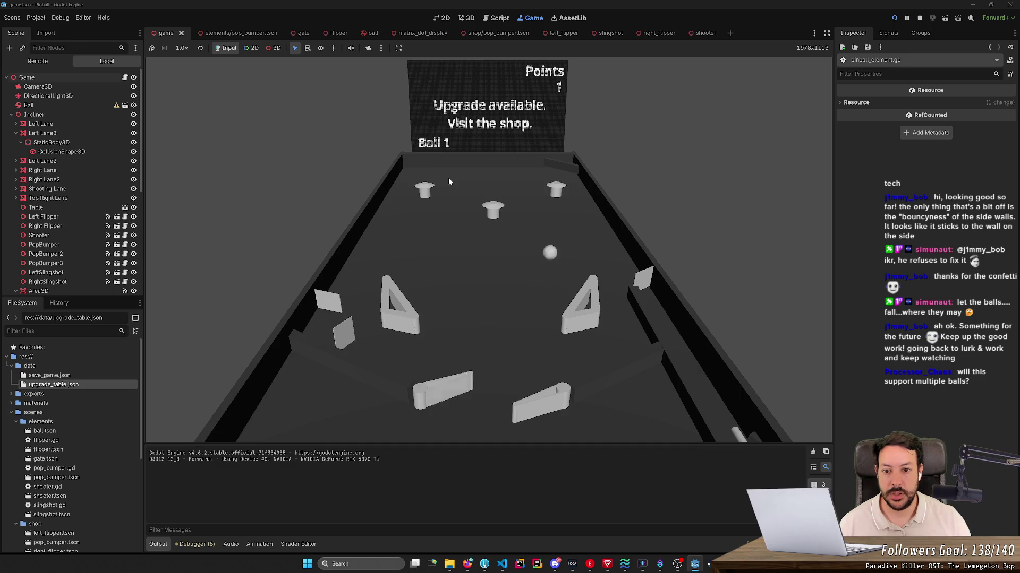
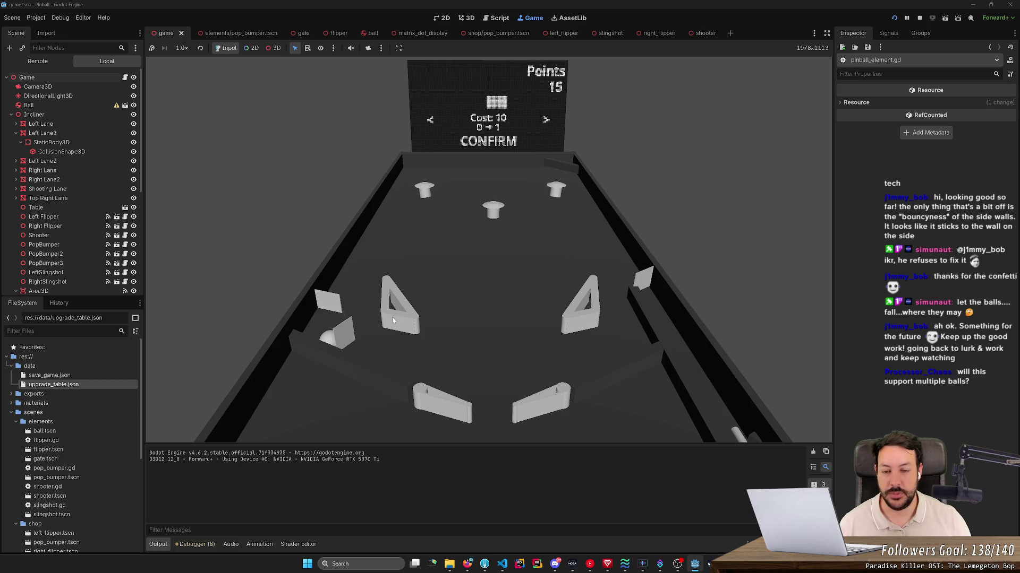
- Browse the shop upgrades in the running game and buy the affordable 10-point upgrade
{"action": "key", "text": "Right"}
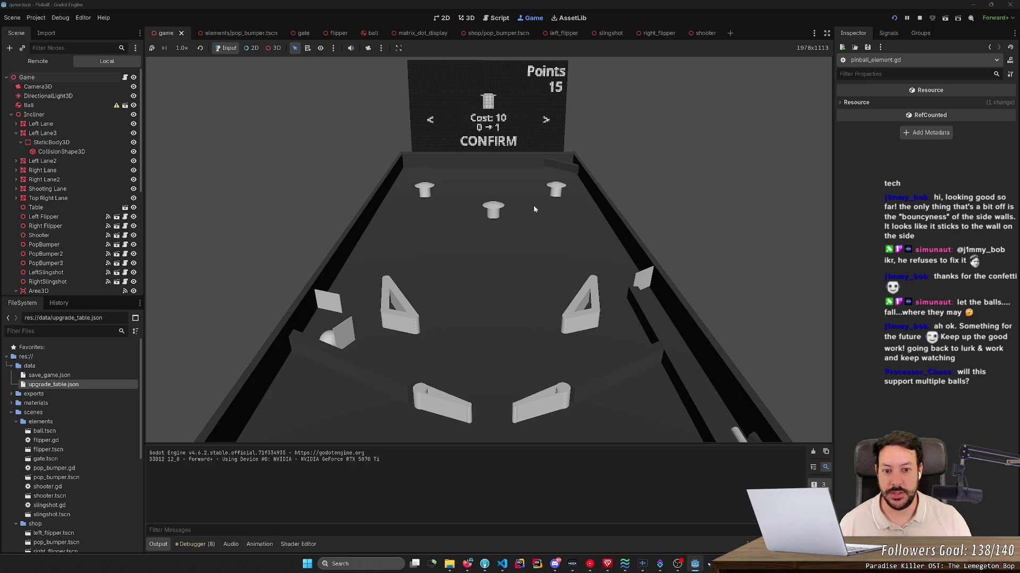
{"action": "key", "text": "space"}
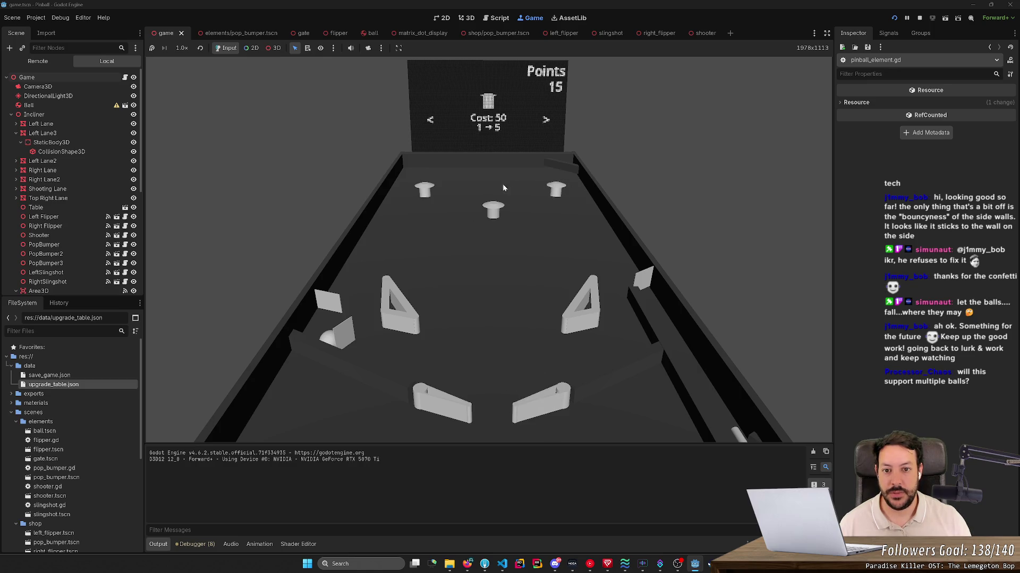
{"action": "left_click", "coordinate": [562, 171]}
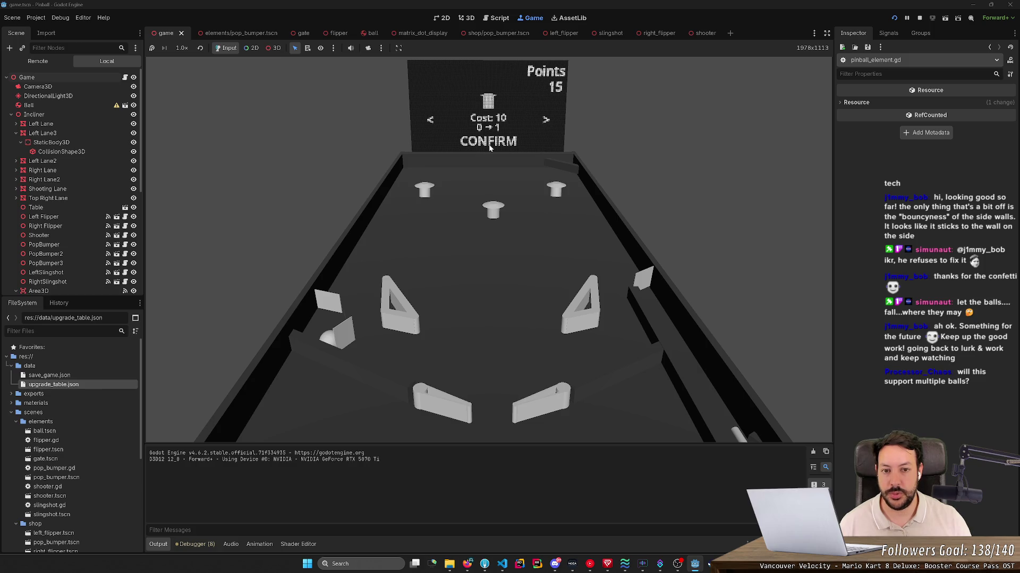
{"action": "left_click", "coordinate": [488, 142]}
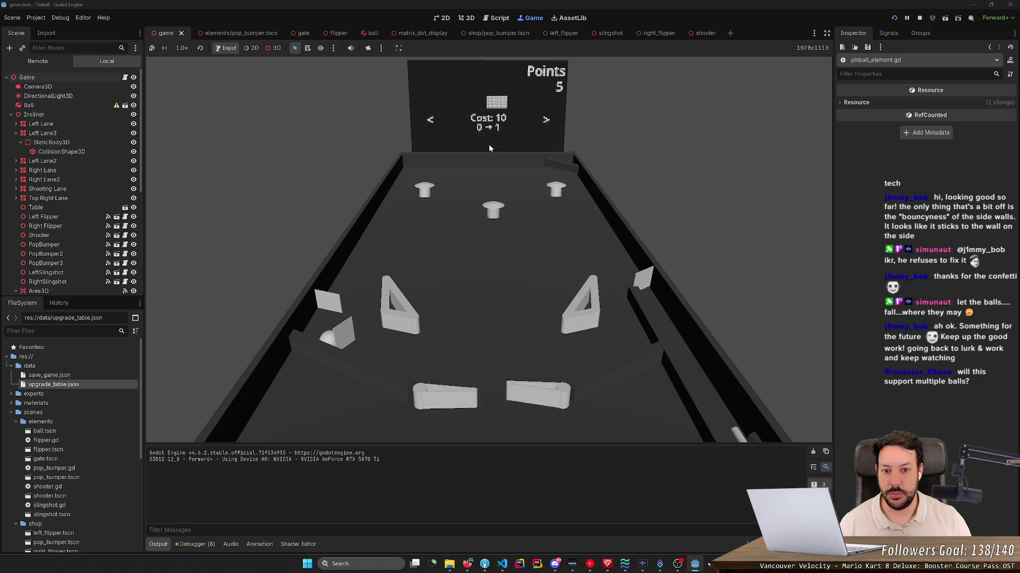
- Leave the shop, flick the flippers on the next ball, then restart the running game
{"action": "key", "text": "Right"}
{"action": "key", "text": "Right"}
{"action": "key", "text": "Left"}
{"action": "key", "text": "Right"}
{"action": "key", "text": "Left"}
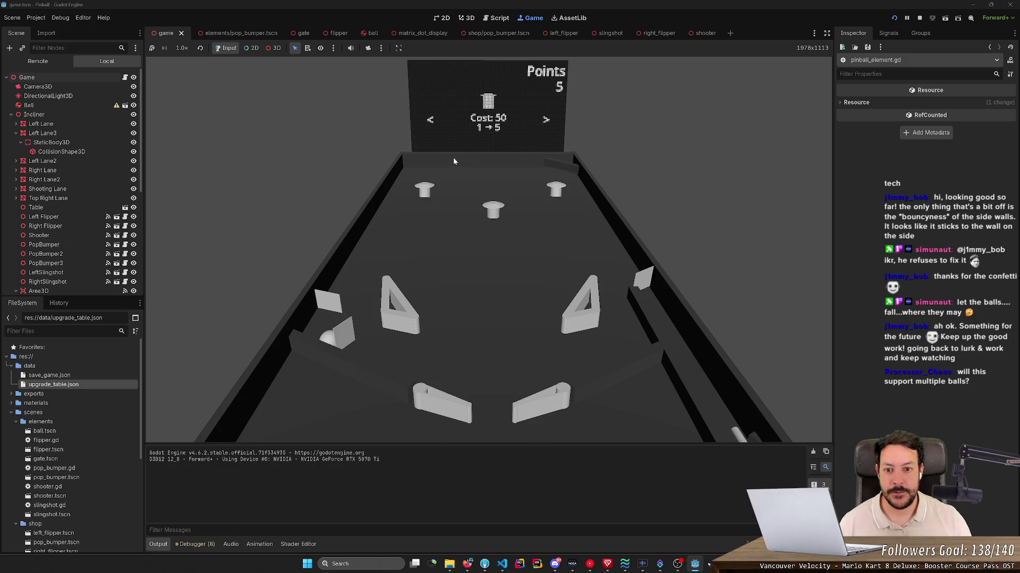
{"action": "key", "text": "Escape"}
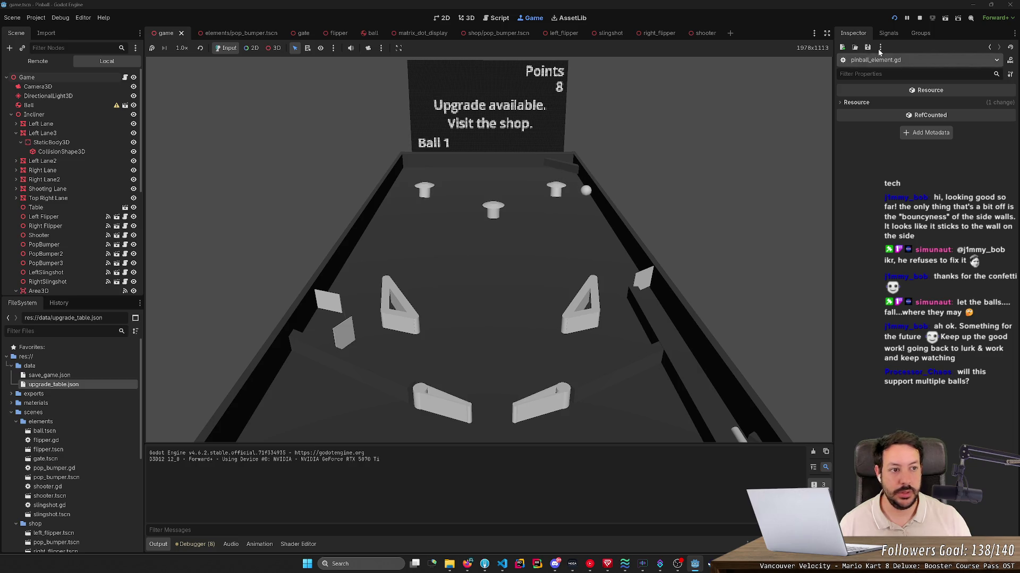
{"action": "left_click", "coordinate": [894, 18]}
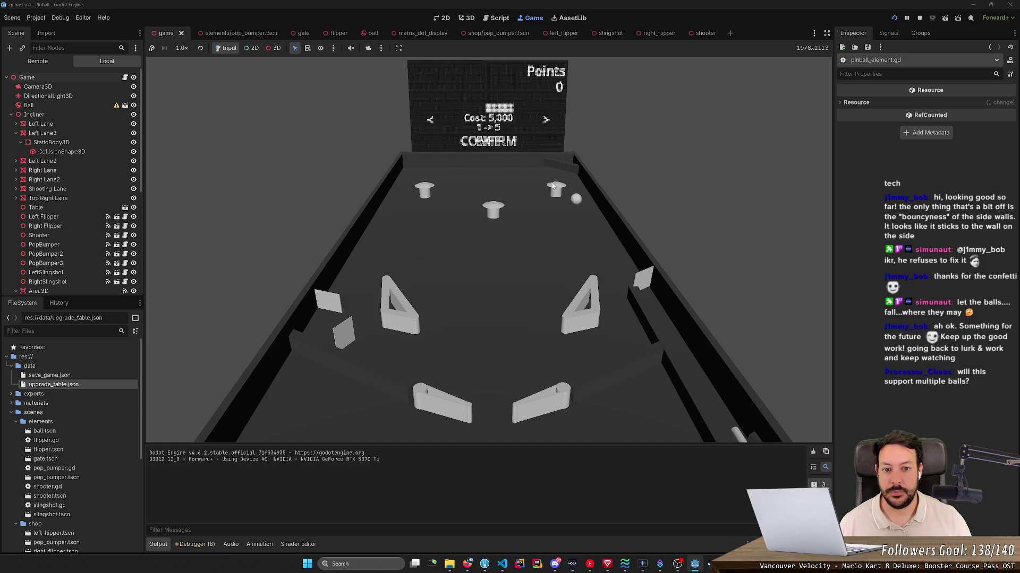
- Bring up save_game.json in the editor, review the pop bumper entries and stop the running game
{"action": "double_click", "coordinate": [55, 376]}
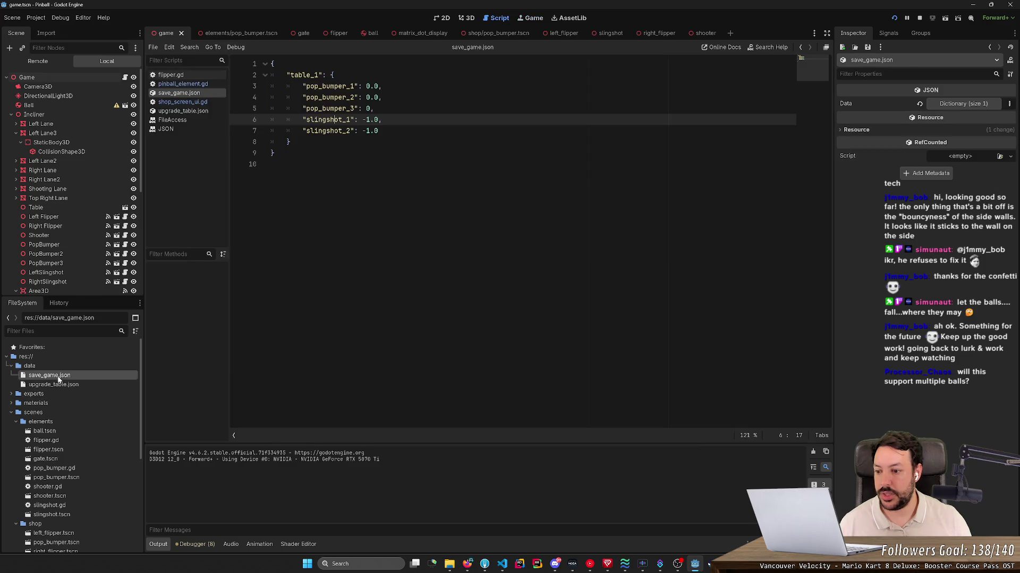
{"action": "left_click_drag", "start_coordinate": [373, 108], "coordinate": [270, 86]}
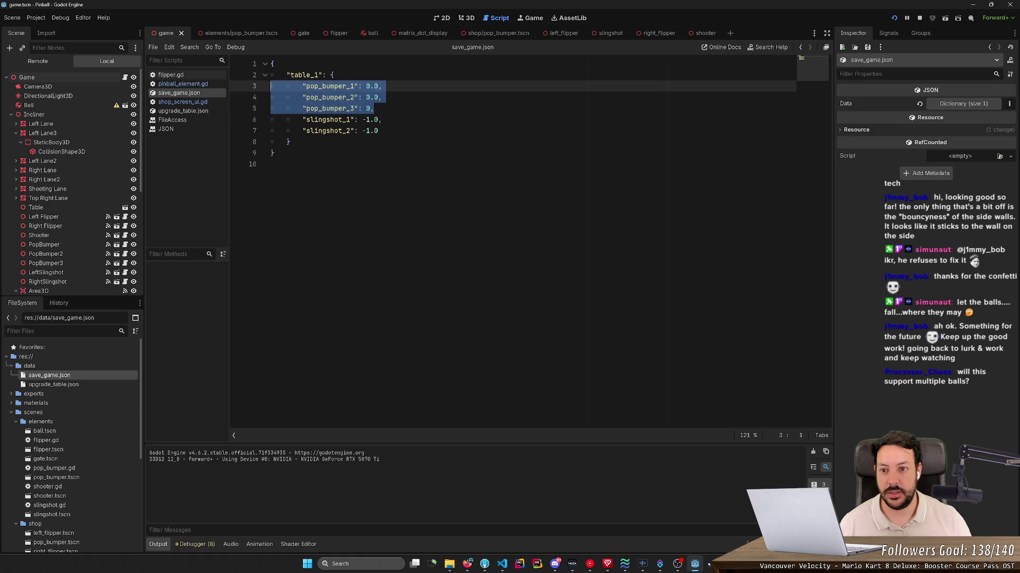
{"action": "left_click", "coordinate": [383, 96]}
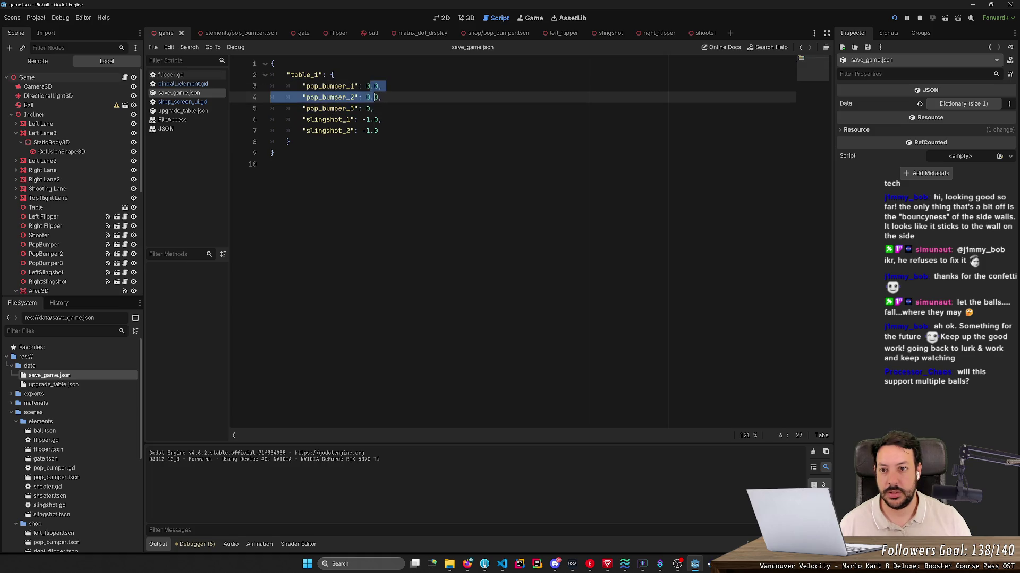
{"action": "left_click_drag", "start_coordinate": [372, 108], "coordinate": [271, 86]}
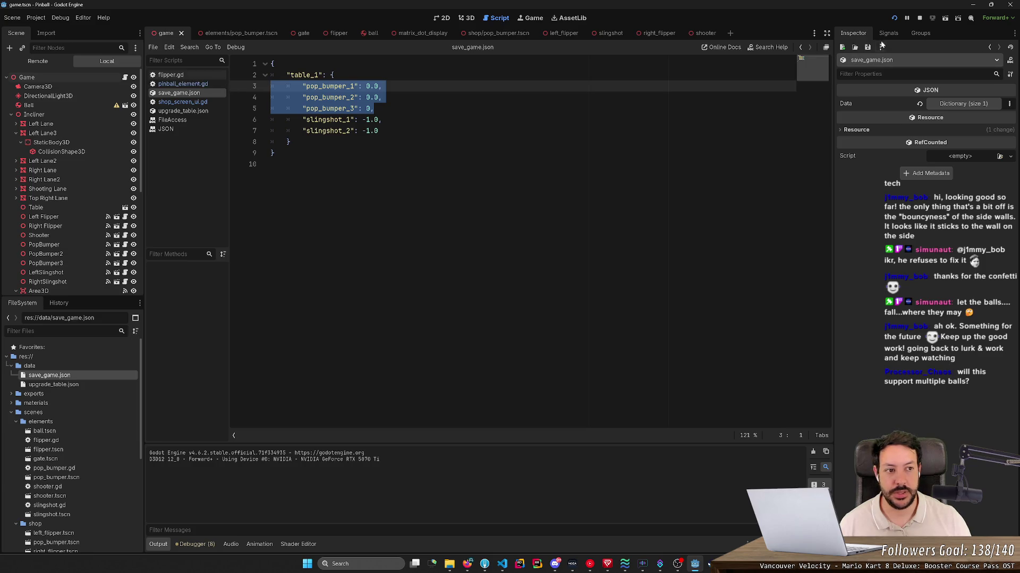
{"action": "left_click", "coordinate": [378, 97]}
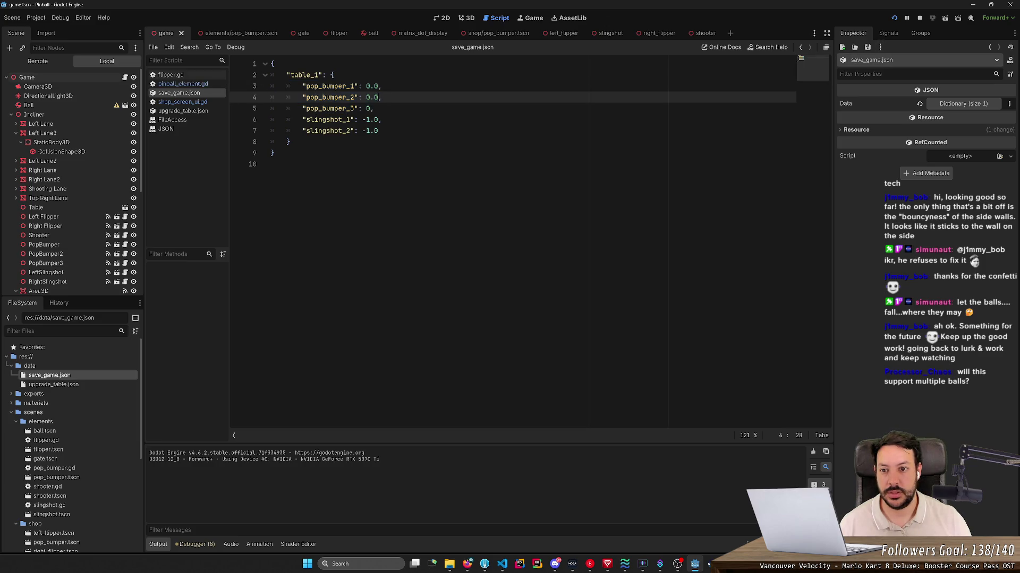
{"action": "key", "text": "F8"}
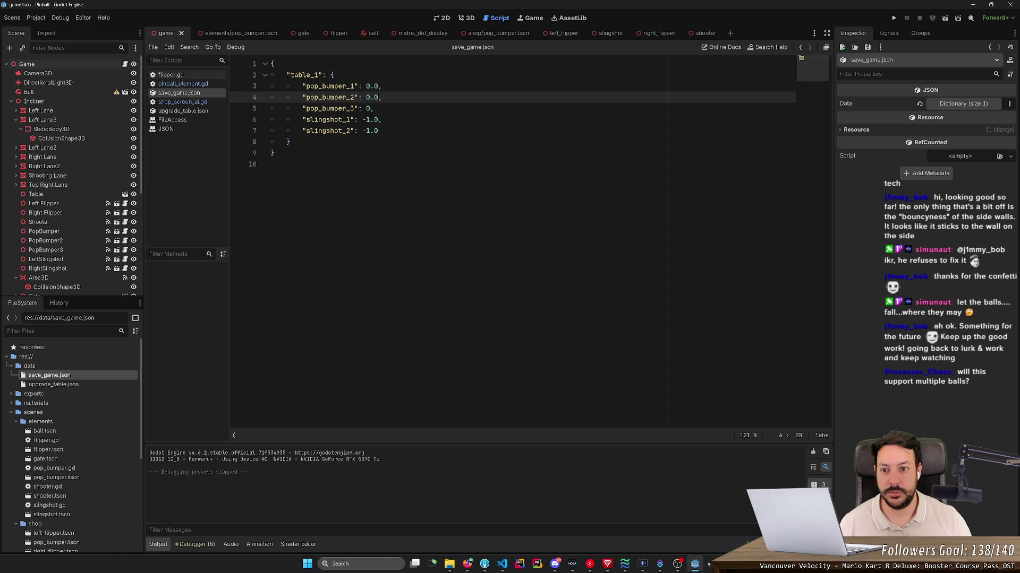
- Strip the '.0' decimals so the pop bumpers store 0 and the slingshots -1 as whole numbers
{"action": "double_click", "coordinate": [368, 86]}
{"action": "key", "text": "Delete"}
{"action": "key", "text": "Delete"}
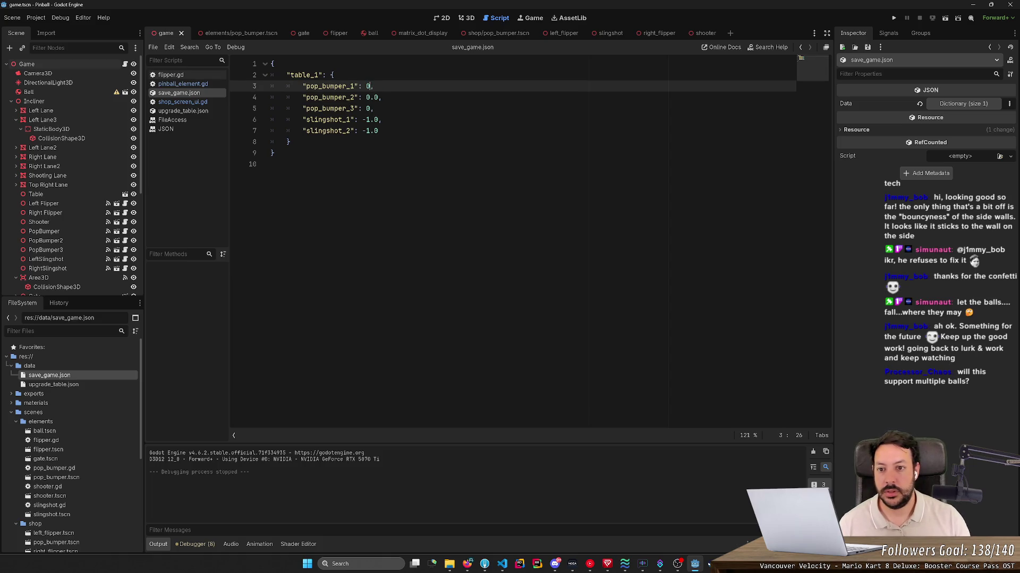
{"action": "key", "text": "Down"}
{"action": "key", "text": "Delete"}
{"action": "key", "text": "Delete"}
{"action": "key", "text": "Down"}
{"action": "key", "text": "Down"}
{"action": "key", "text": "Delete"}
{"action": "key", "text": "Delete"}
{"action": "key", "text": "Down"}
{"action": "key", "text": "Delete"}
{"action": "key", "text": "Delete"}
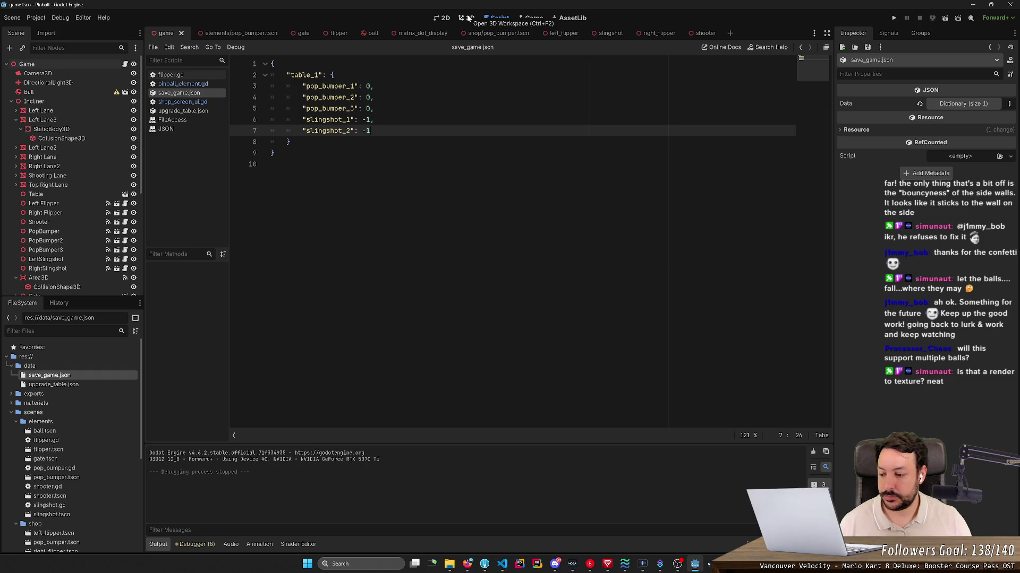
- View the table scoreboard in the 3D workspace, then bring up the matrix_dot_display scene
{"action": "left_click", "coordinate": [469, 17]}
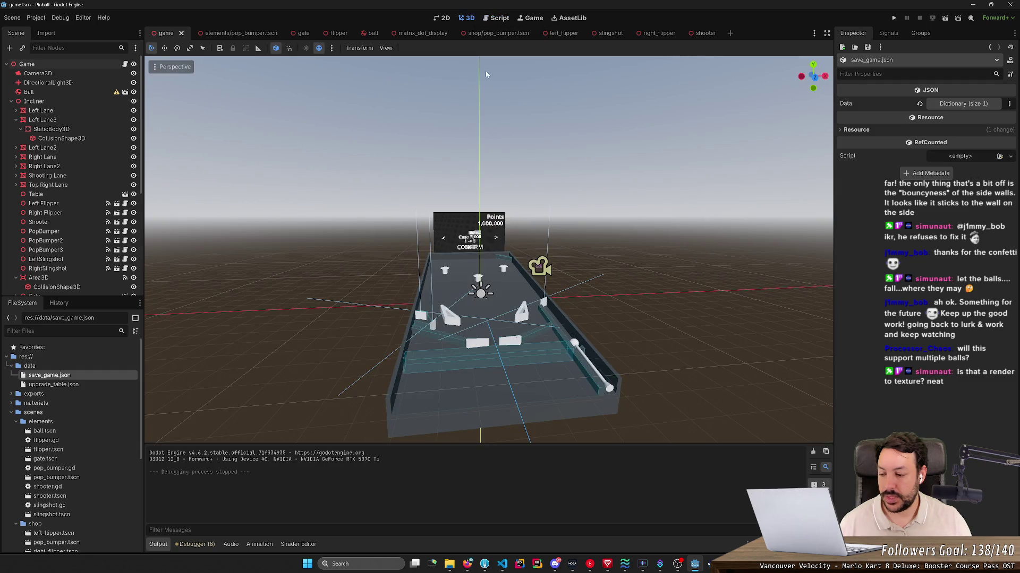
{"action": "scroll", "coordinate": [487, 75], "scroll_direction": "up", "scroll_amount": 3}
{"action": "scroll", "coordinate": [486, 74], "scroll_direction": "up", "scroll_amount": 3}
{"action": "scroll", "coordinate": [487, 74], "scroll_direction": "up", "scroll_amount": 3}
{"action": "scroll", "coordinate": [487, 74], "scroll_direction": "up", "scroll_amount": 2}
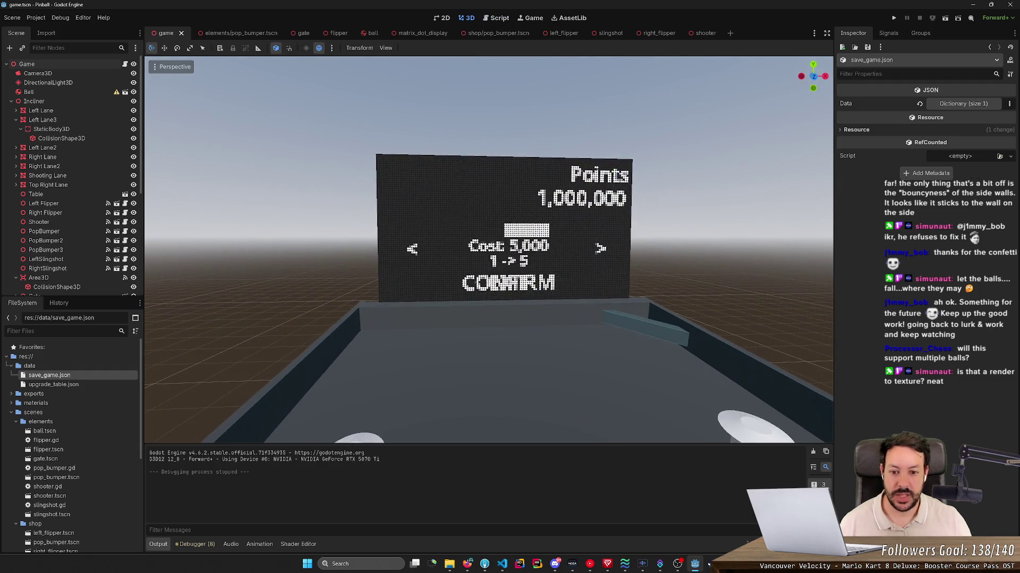
{"action": "key", "text": "s"}
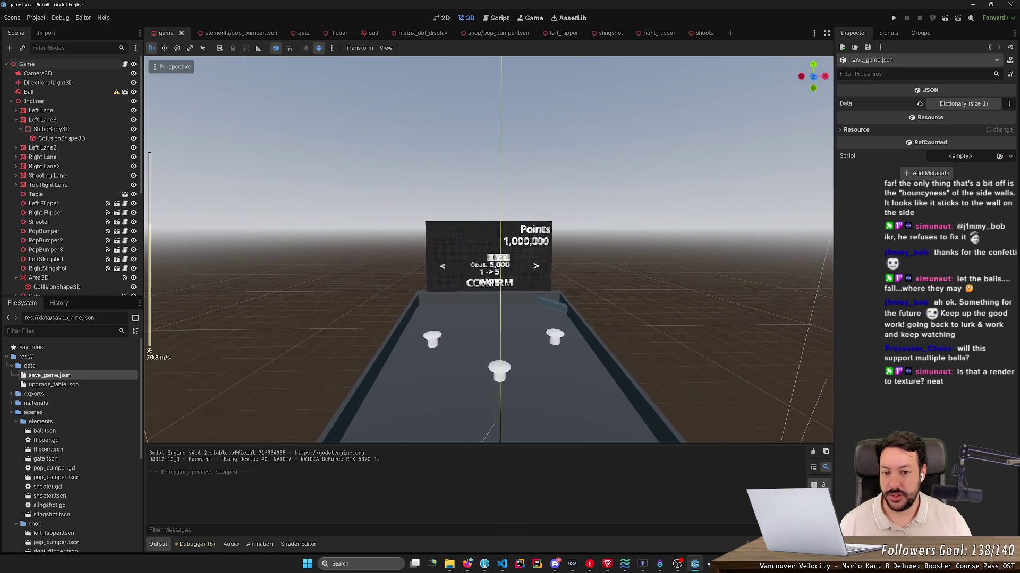
{"action": "key", "text": "w"}
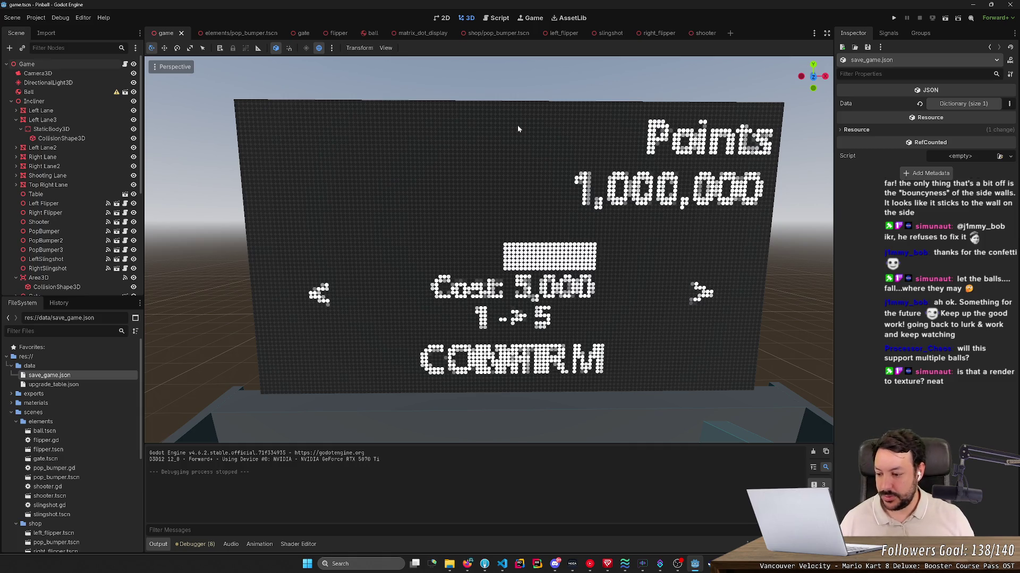
{"action": "left_click", "coordinate": [427, 33]}
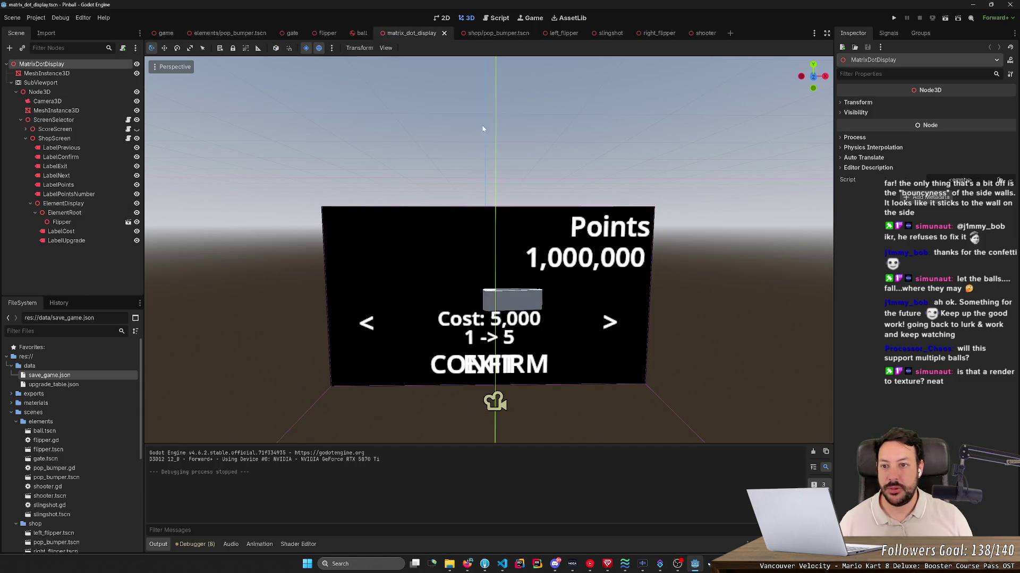
{"action": "scroll", "coordinate": [490, 250], "scroll_direction": "down", "scroll_amount": 5}
- Fly up to the display panel, nudge the Camera3D sideways and undo the move
{"action": "key", "text": "w"}
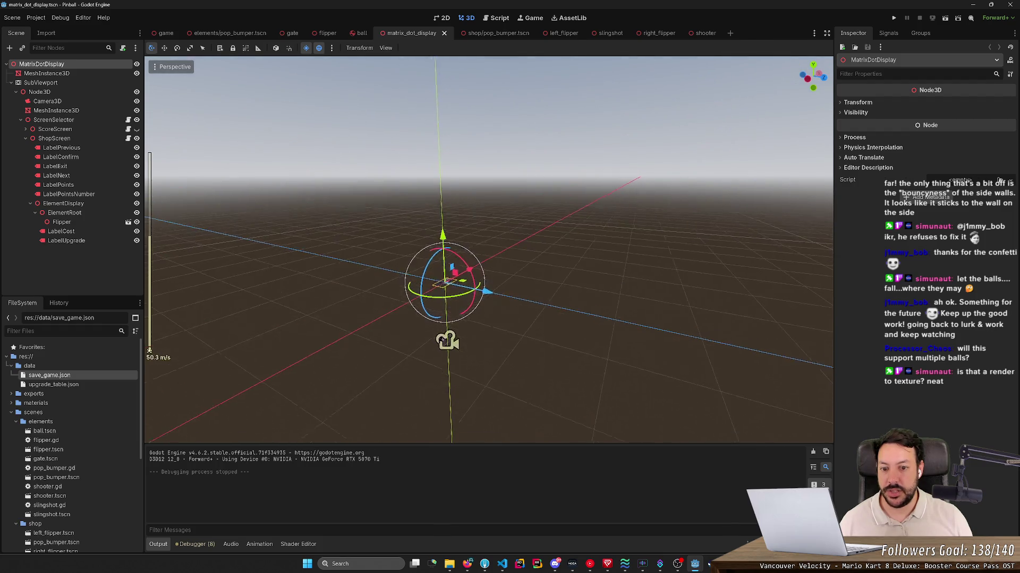
{"action": "key", "text": "w"}
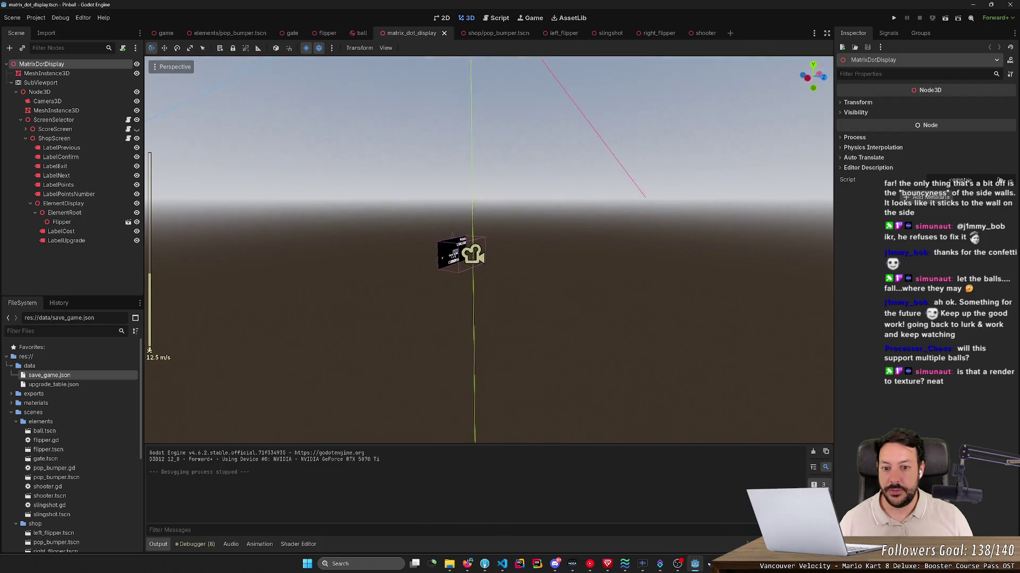
{"action": "key", "text": "w"}
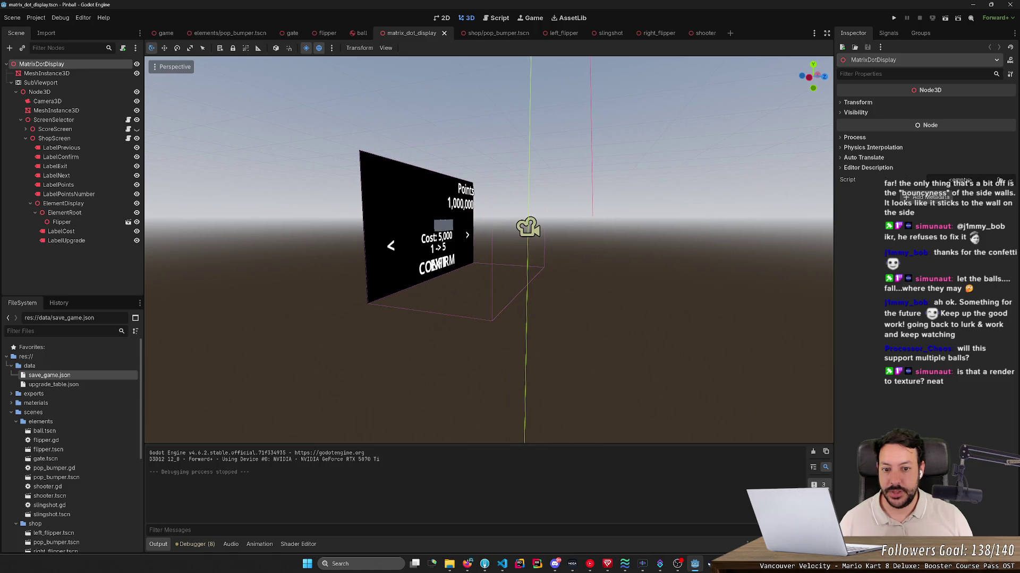
{"action": "key", "text": "a"}
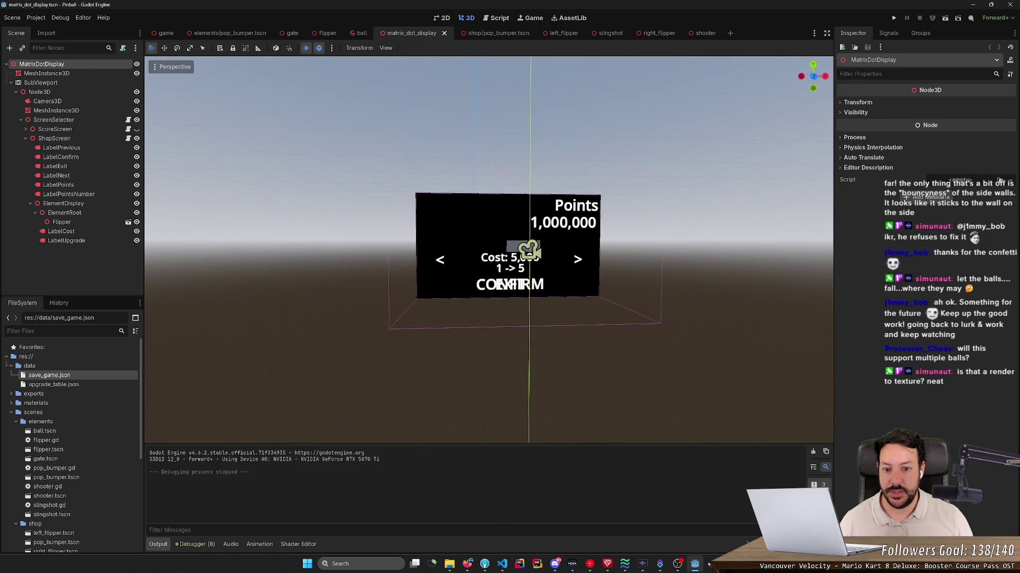
{"action": "left_click", "coordinate": [529, 252]}
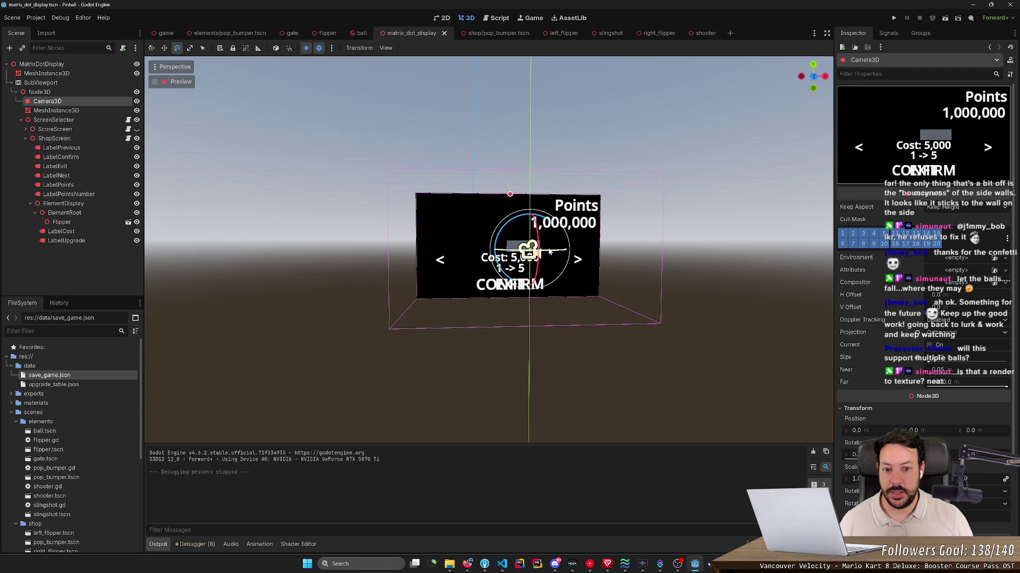
{"action": "key", "text": "w"}
{"action": "left_click_drag", "start_coordinate": [549, 246], "coordinate": [551, 253]}
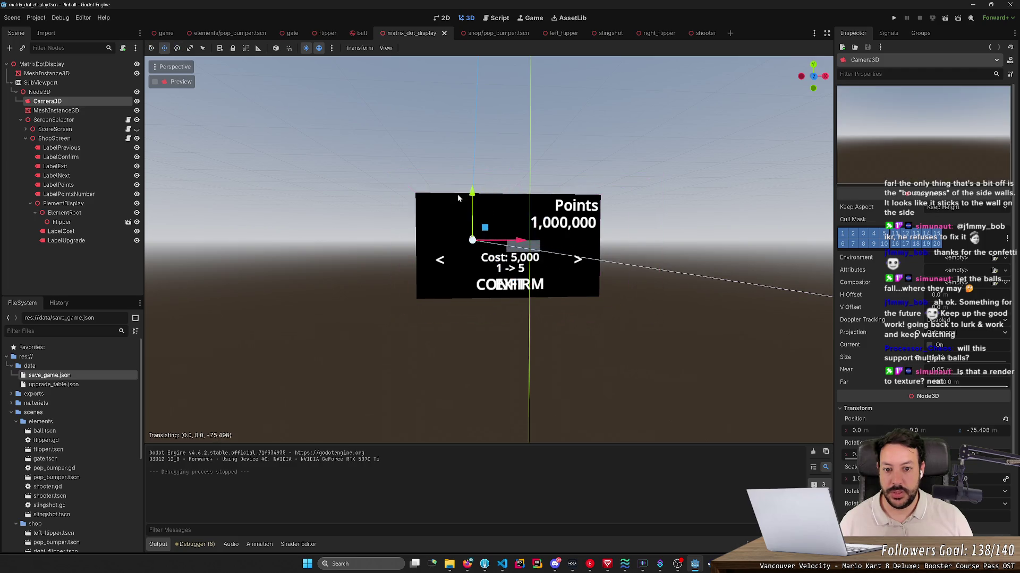
{"action": "key", "text": "ctrl+z"}
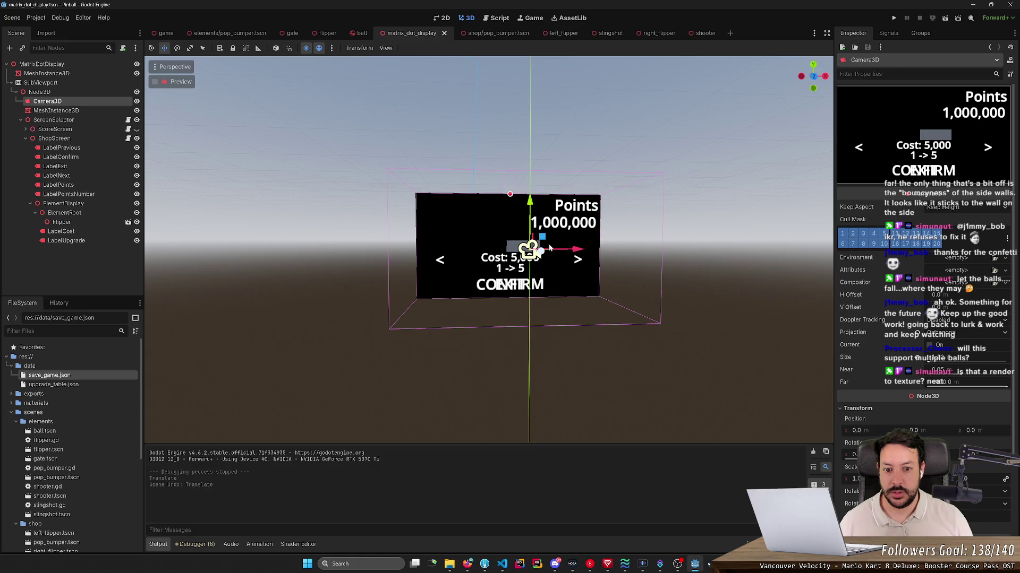
- Shift the 1,000,000 points label left, undo it, and show the SubViewport's rendered shop-screen texture
{"action": "left_click", "coordinate": [571, 224]}
{"action": "left_click_drag", "start_coordinate": [620, 220], "coordinate": [504, 222]}
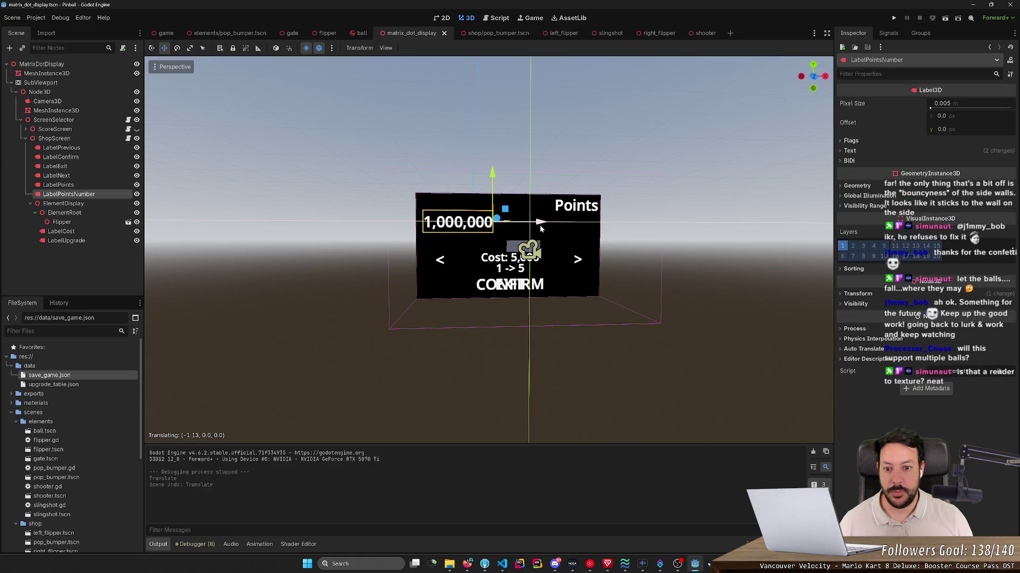
{"action": "left_click", "coordinate": [165, 33]}
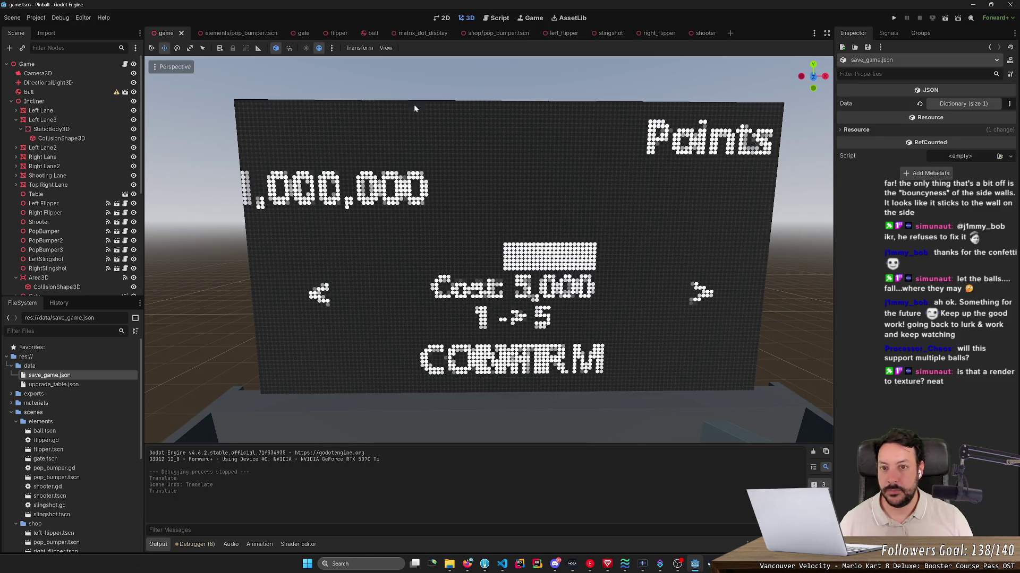
{"action": "left_click", "coordinate": [421, 32]}
{"action": "key", "text": "ctrl+z"}
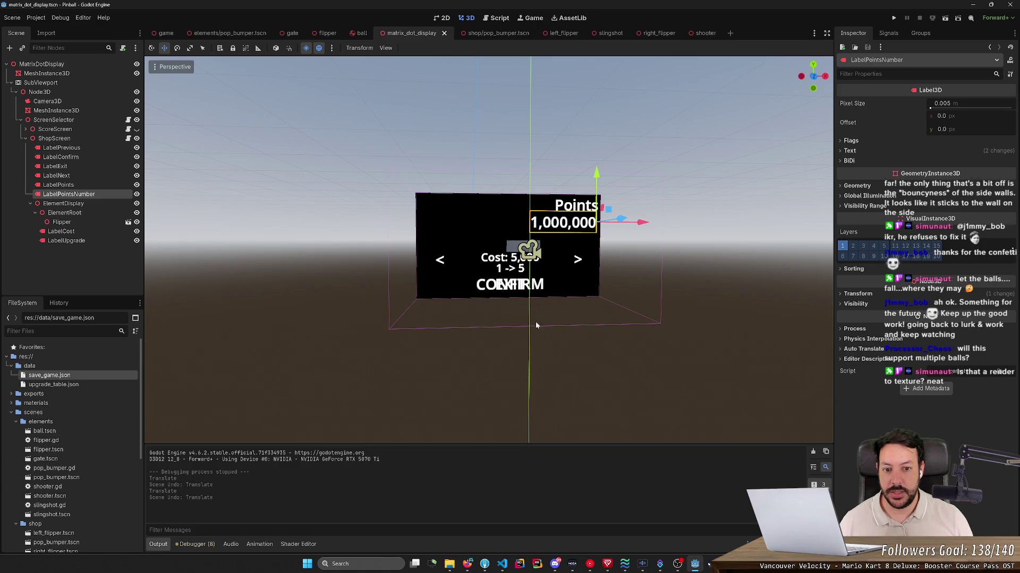
{"action": "left_click", "coordinate": [33, 84]}
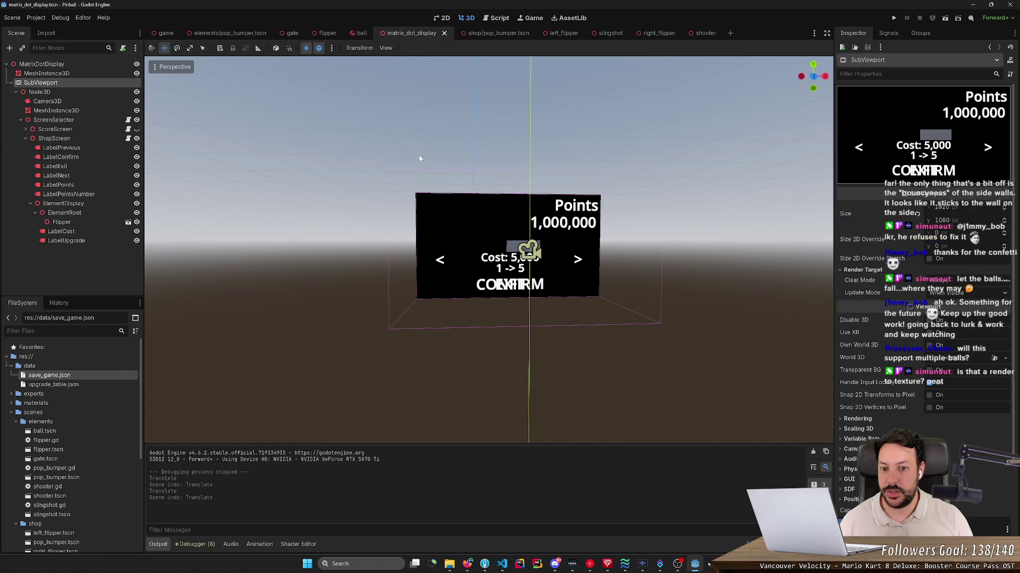
{"action": "left_click_drag", "start_coordinate": [419, 158], "coordinate": [569, 198]}
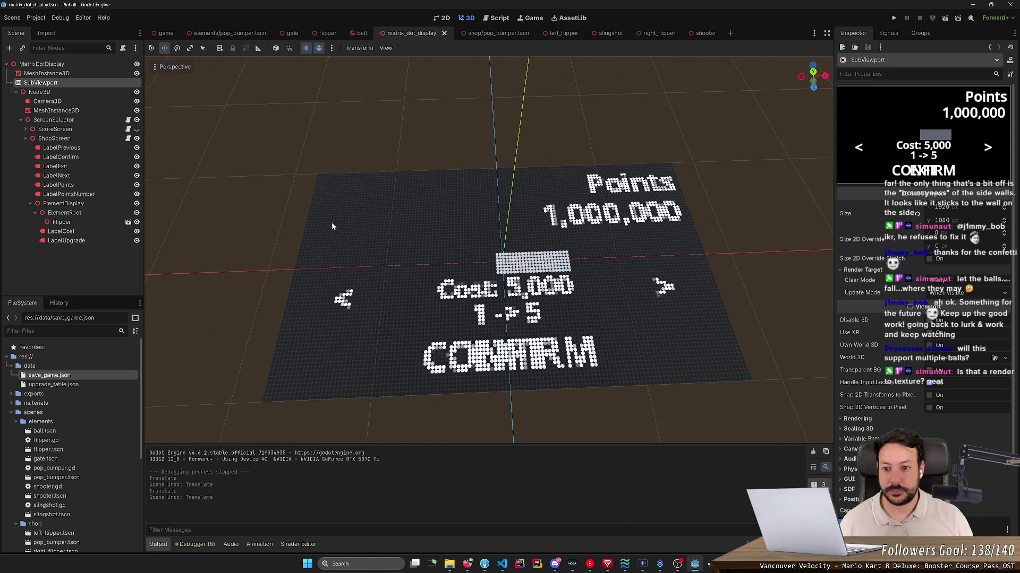
- Select the display MeshInstance3D and expand its shader material to read the dot-matrix code
{"action": "left_click", "coordinate": [307, 311]}
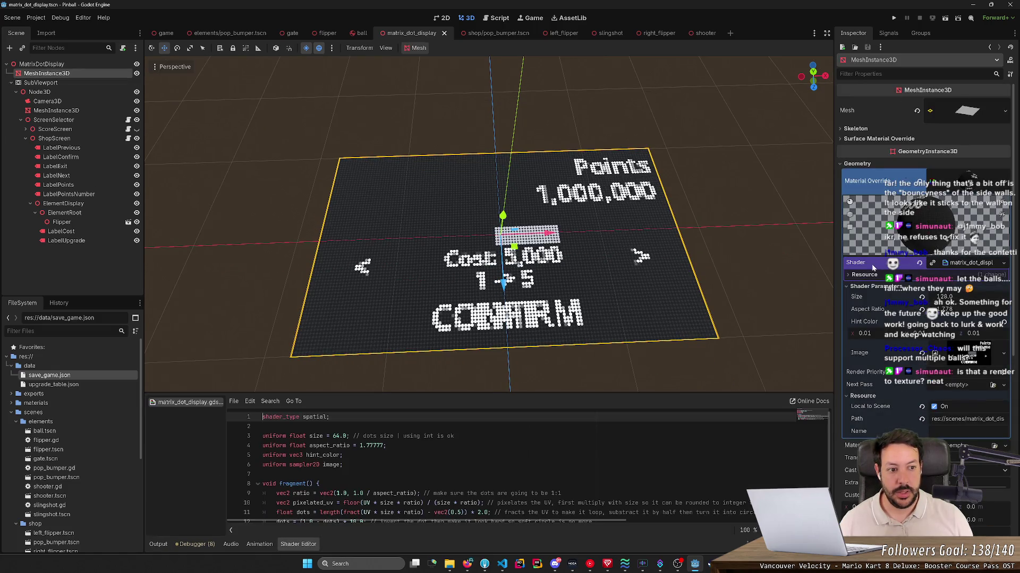
{"action": "left_click", "coordinate": [968, 265]}
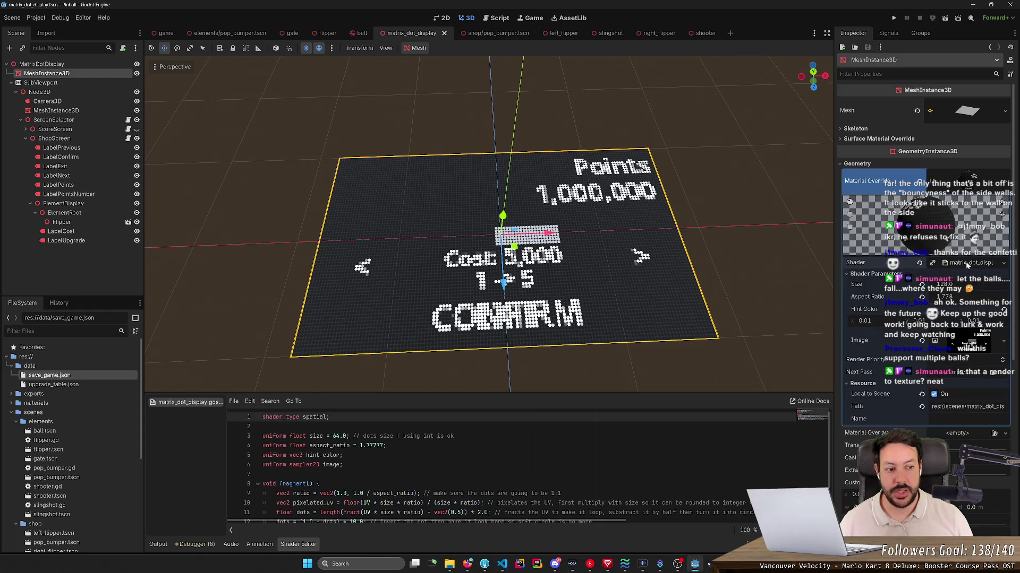
{"action": "left_click", "coordinate": [960, 265]}
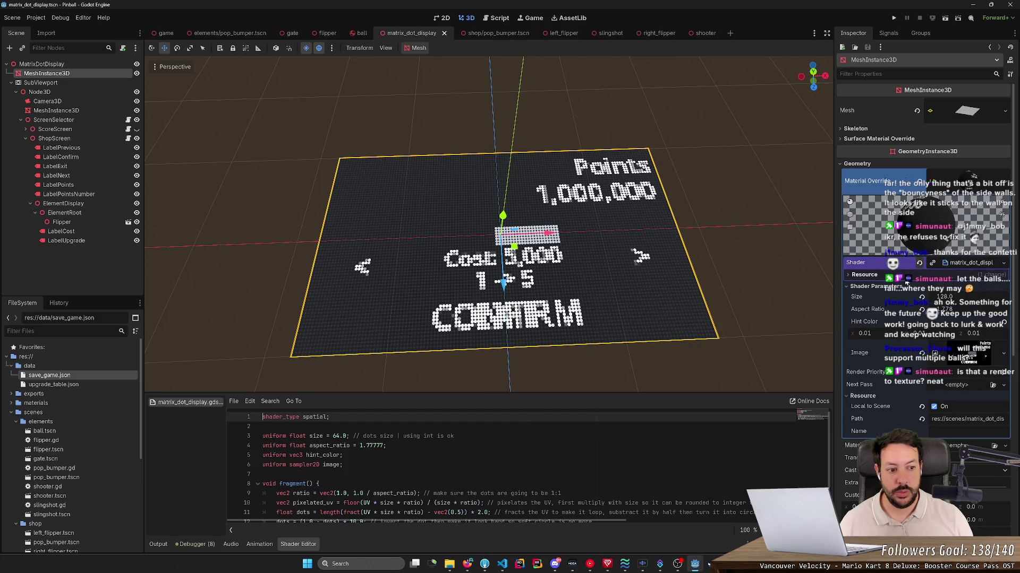
{"action": "left_click", "coordinate": [906, 279]}
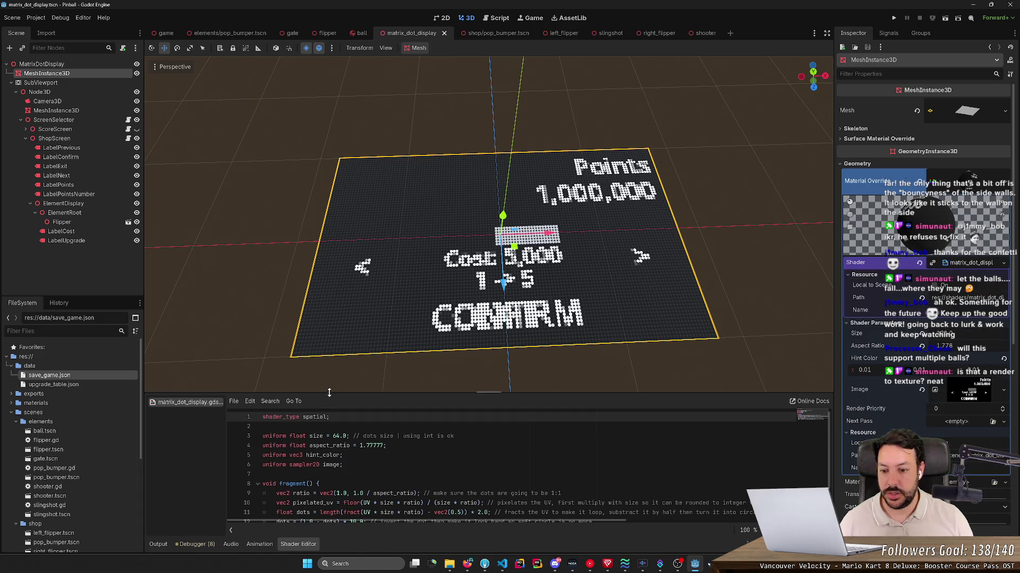
{"action": "left_click_drag", "start_coordinate": [331, 392], "coordinate": [330, 321]}
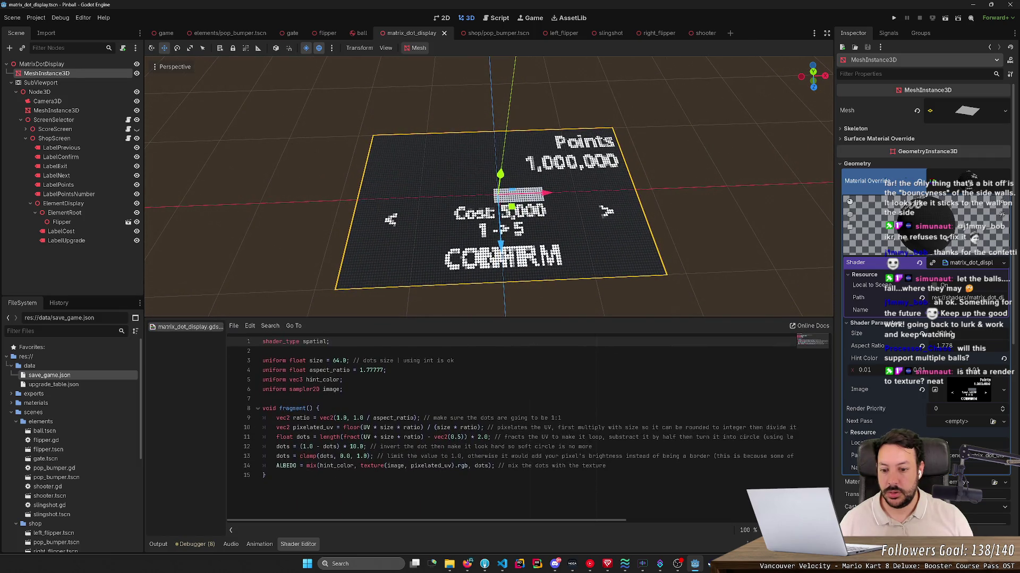
{"action": "scroll", "coordinate": [491, 222], "scroll_direction": "down", "scroll_amount": 5}
{"action": "scroll", "coordinate": [490, 222], "scroll_direction": "up", "scroll_amount": 6}
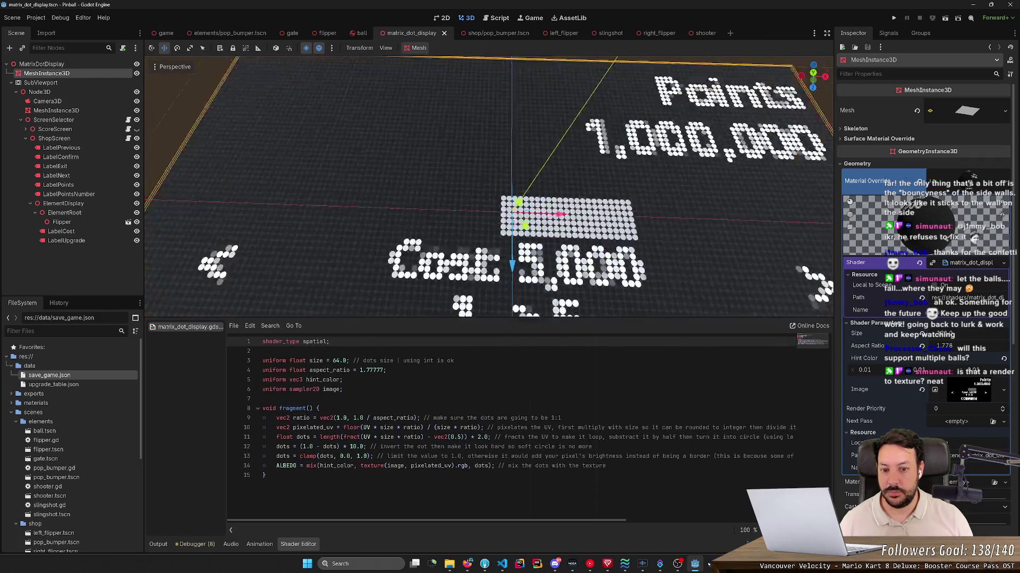
{"action": "scroll", "coordinate": [491, 223], "scroll_direction": "up", "scroll_amount": 3}
{"action": "key", "text": "f"}
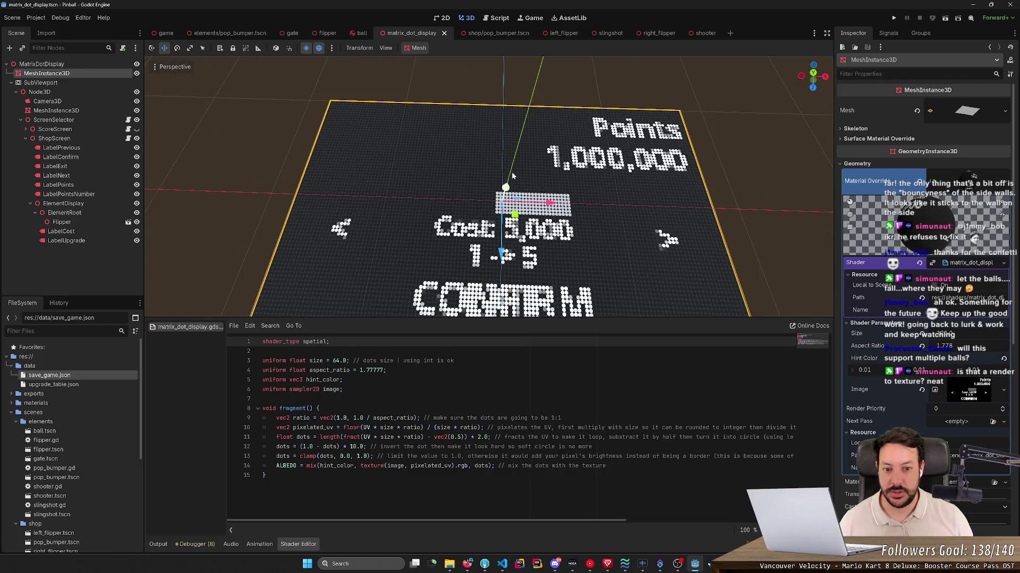
- Raise the shader's Size parameter for coarser dots, save the scene and view it in the game scene
{"action": "left_click_drag", "start_coordinate": [949, 338], "coordinate": [950, 338]}
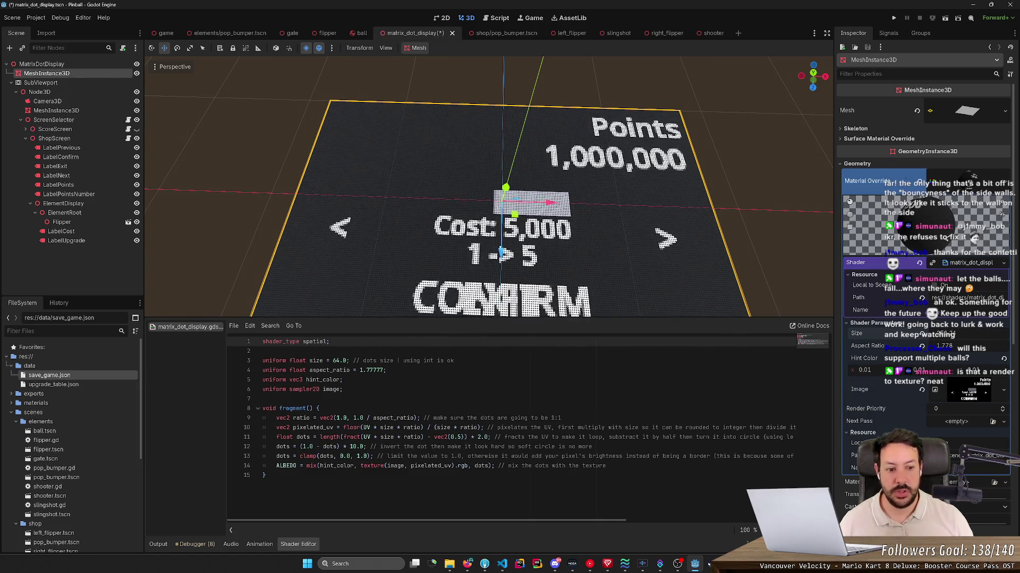
{"action": "left_click_drag", "start_coordinate": [949, 338], "coordinate": [950, 339]}
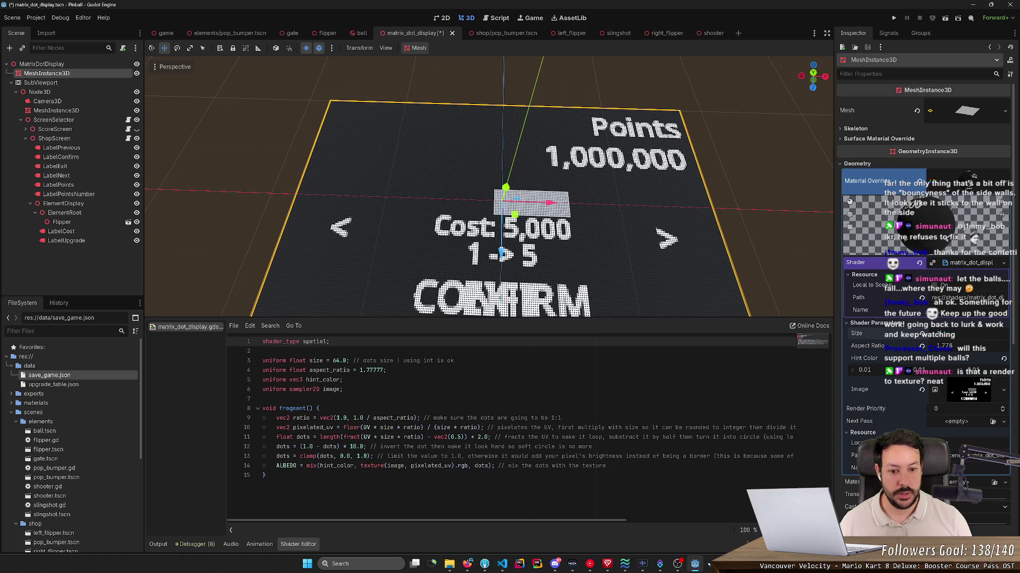
{"action": "scroll", "coordinate": [498, 199], "scroll_direction": "down", "scroll_amount": 3}
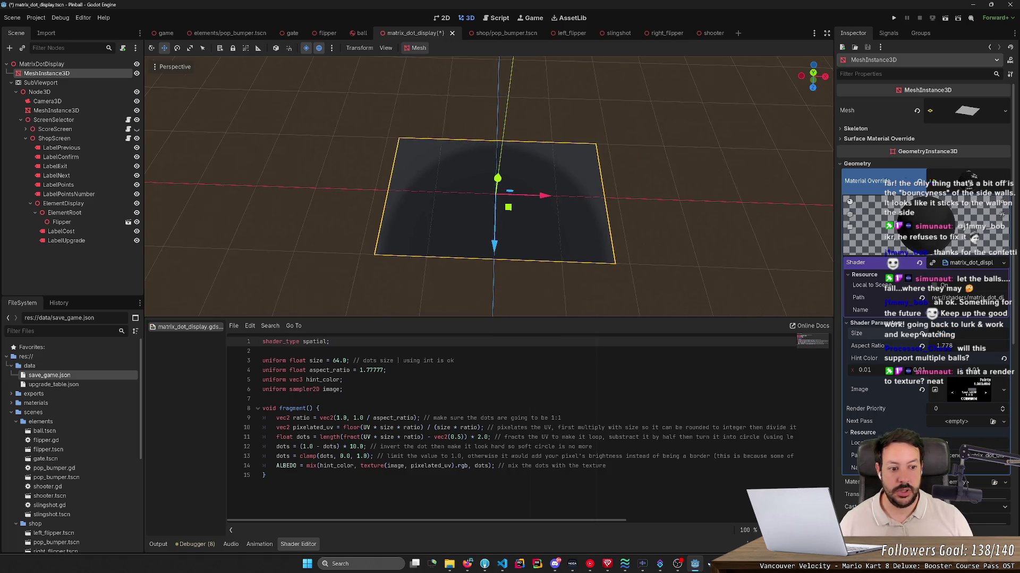
{"action": "scroll", "coordinate": [498, 199], "scroll_direction": "up", "scroll_amount": 2}
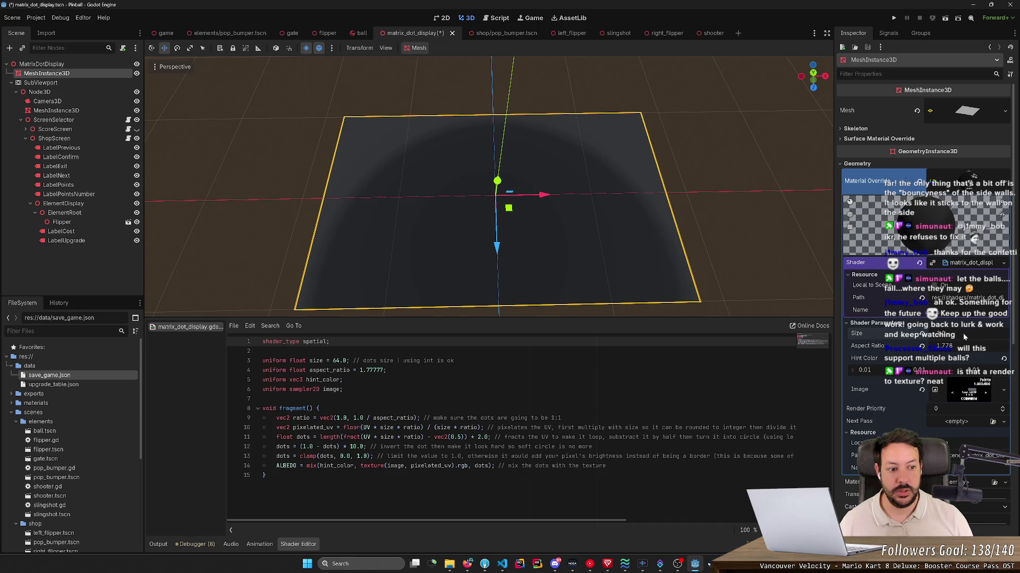
{"action": "left_click_drag", "start_coordinate": [940, 333], "coordinate": [944, 333]}
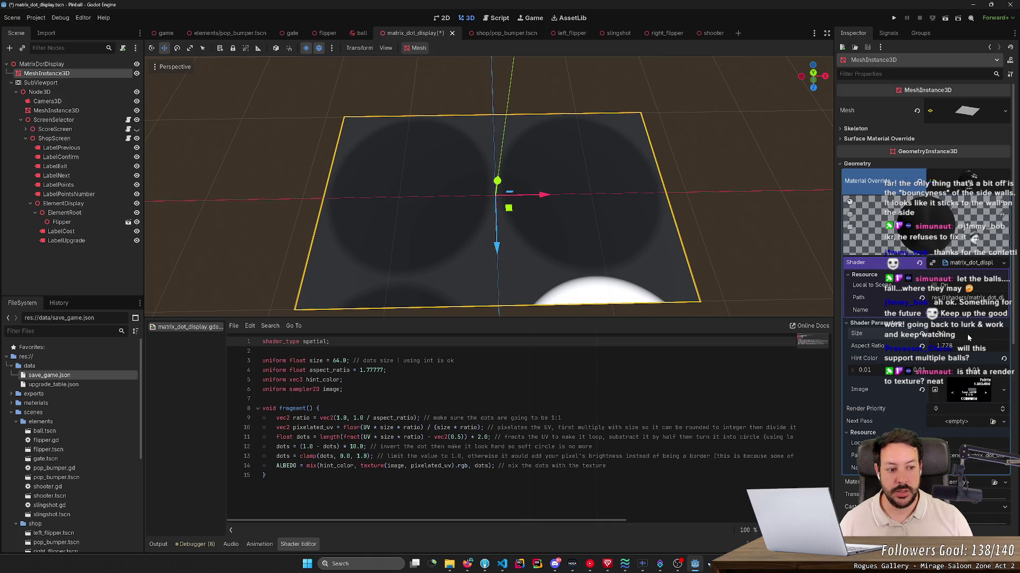
{"action": "key", "text": "Return"}
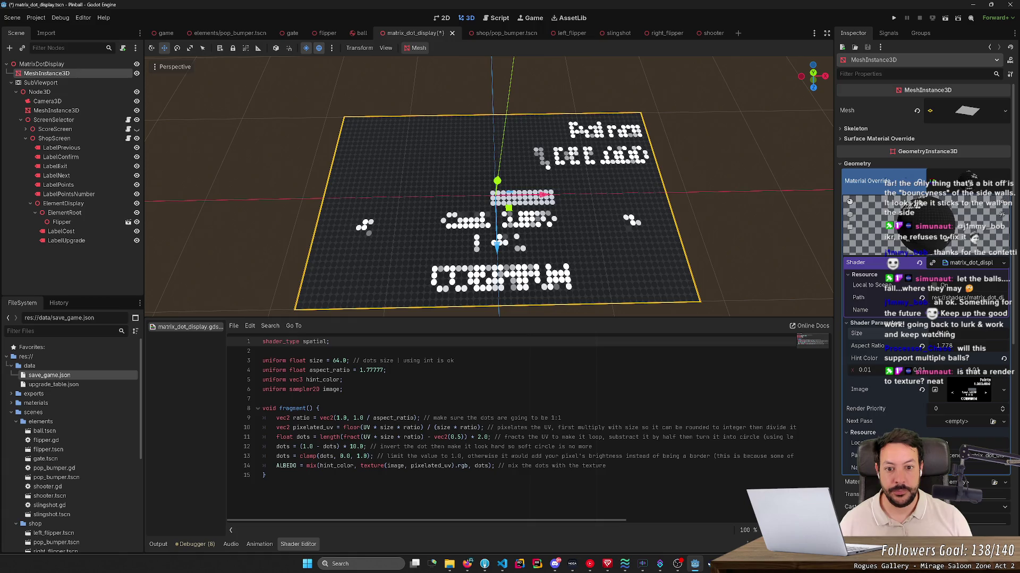
{"action": "scroll", "coordinate": [498, 239], "scroll_direction": "down", "scroll_amount": 5}
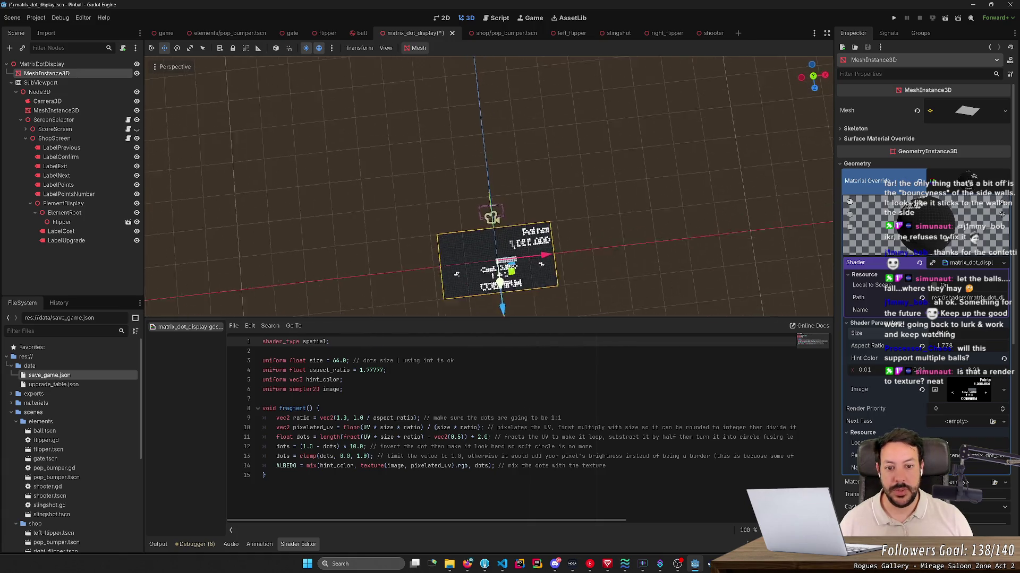
{"action": "scroll", "coordinate": [489, 247], "scroll_direction": "up", "scroll_amount": 5}
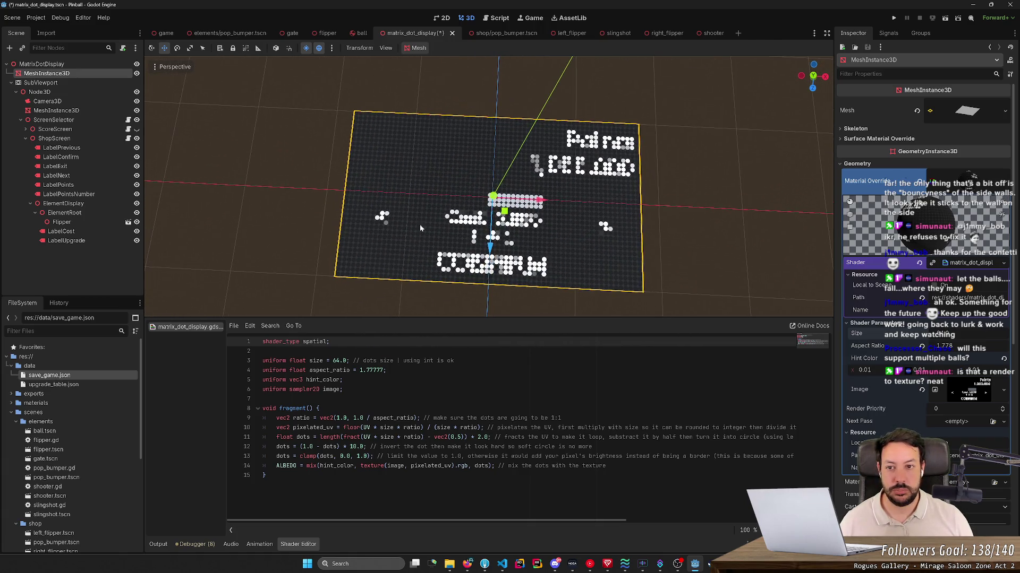
{"action": "key", "text": "ctrl+s"}
{"action": "left_click", "coordinate": [166, 32]}
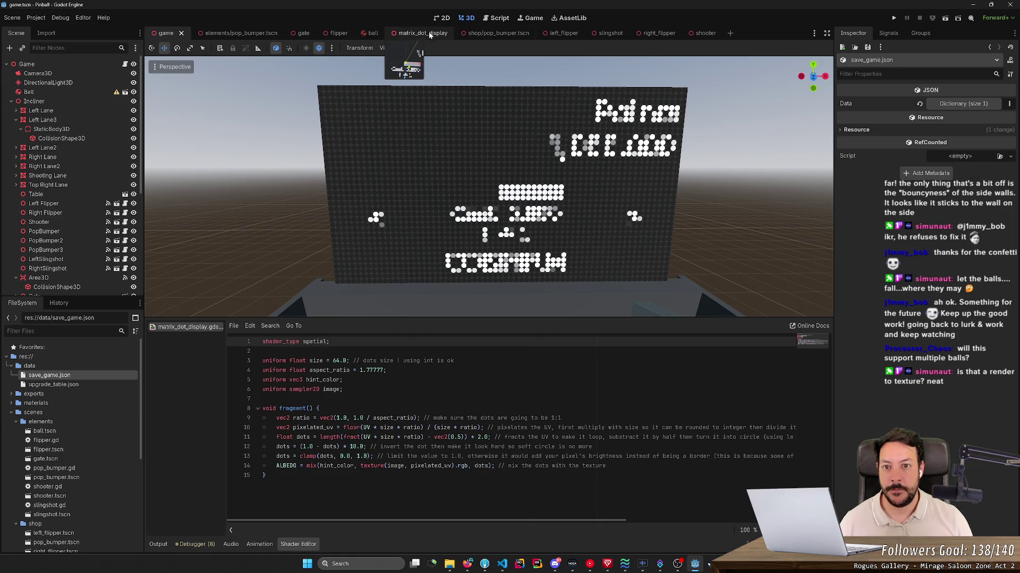
- Restore a finer dot Size on the display shader, save, and switch to the game scene
{"action": "left_click", "coordinate": [422, 33]}
{"action": "left_click", "coordinate": [973, 338]}
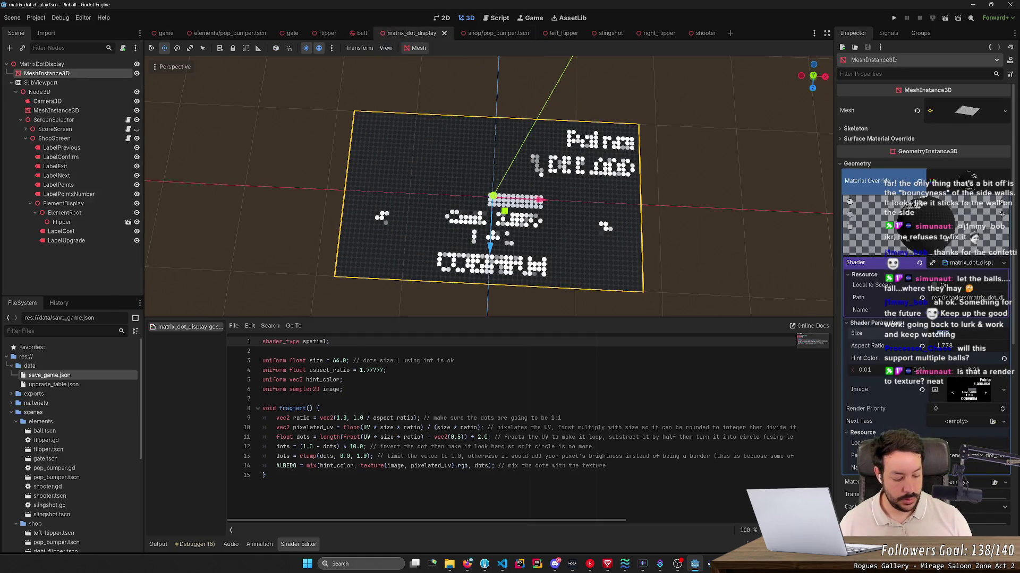
{"action": "key", "text": "ctrl+s"}
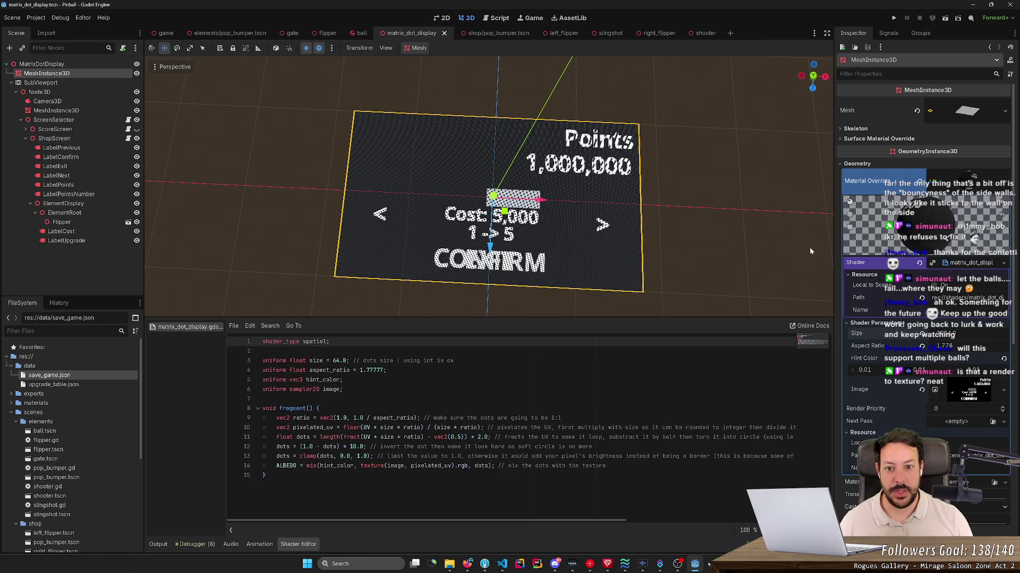
{"action": "left_click", "coordinate": [166, 33]}
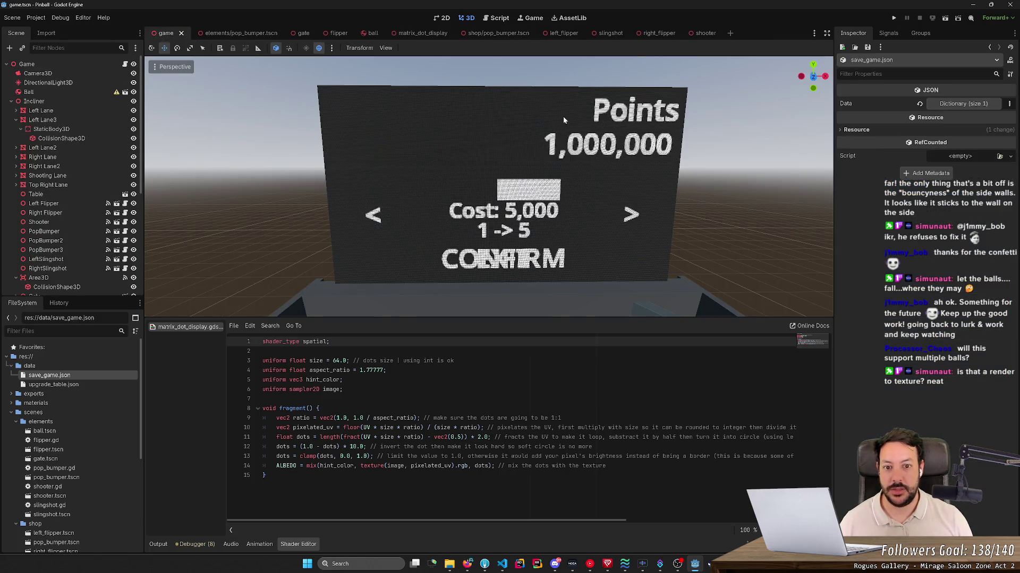
- Fly the viewport camera around the scoreboard to inspect the dots from several angles
{"action": "key", "text": "s"}
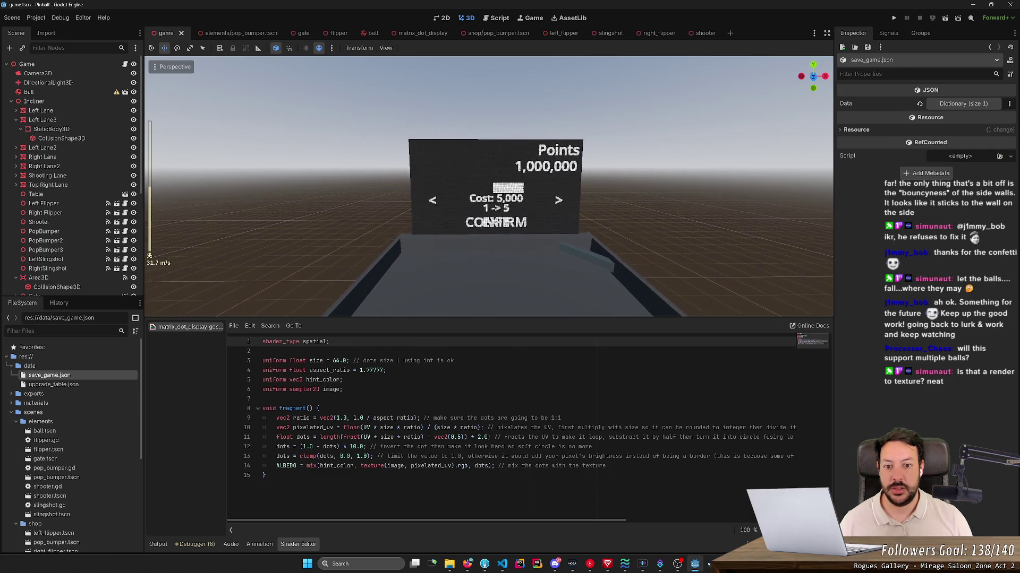
{"action": "key", "text": "w"}
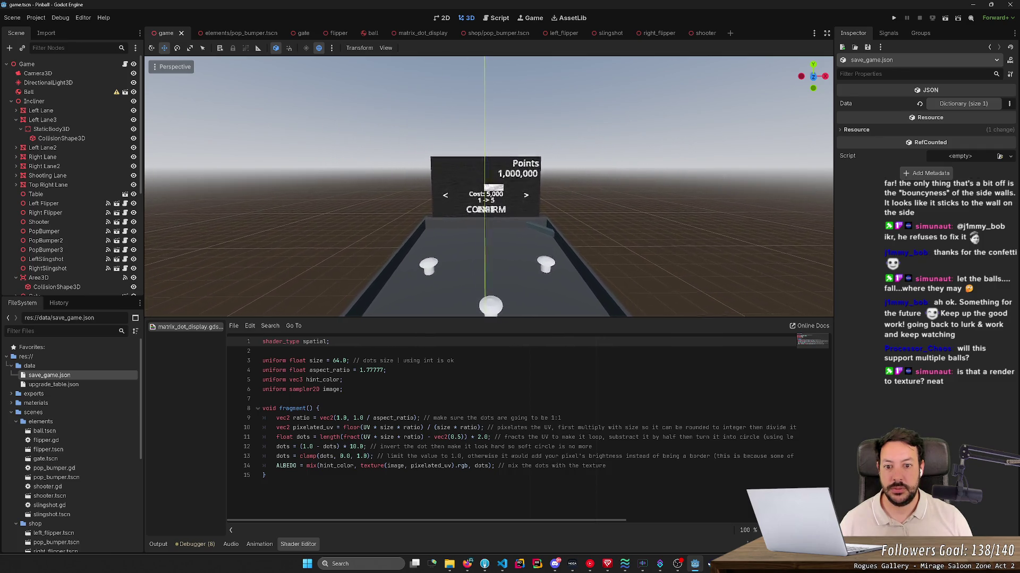
{"action": "key", "text": "w"}
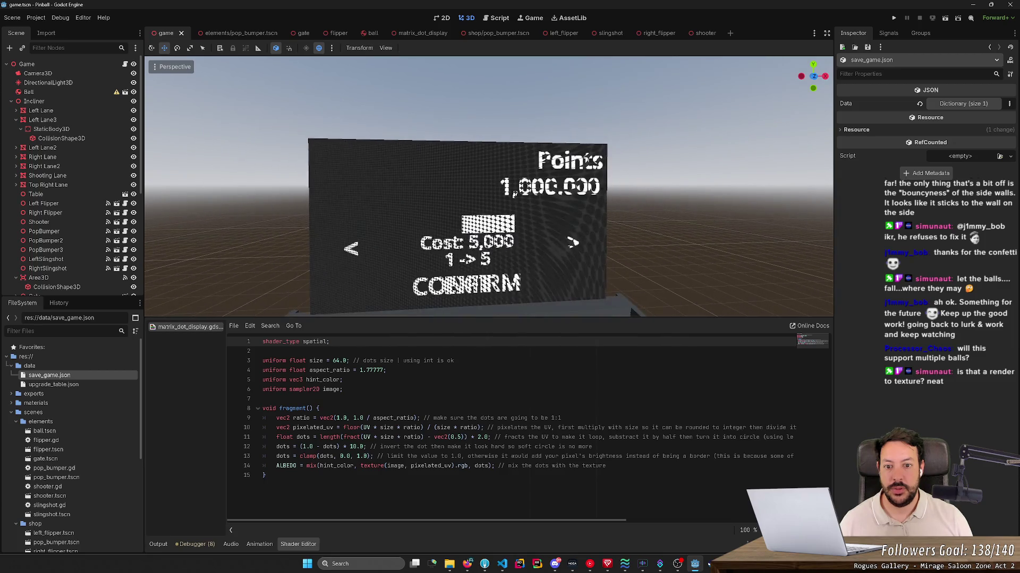
{"action": "key", "text": "s"}
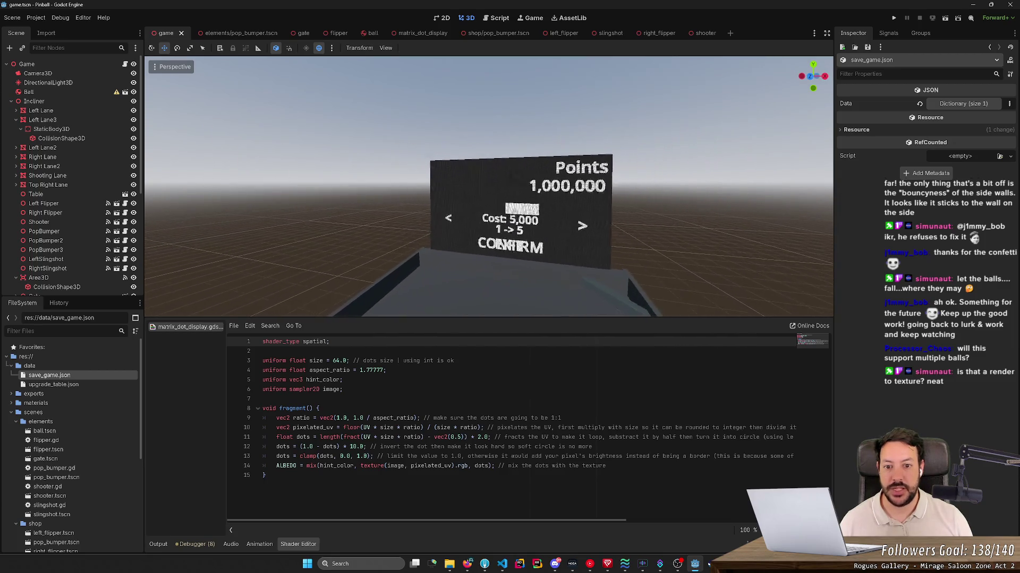
{"action": "key", "text": "w"}
{"action": "key", "text": "w"}
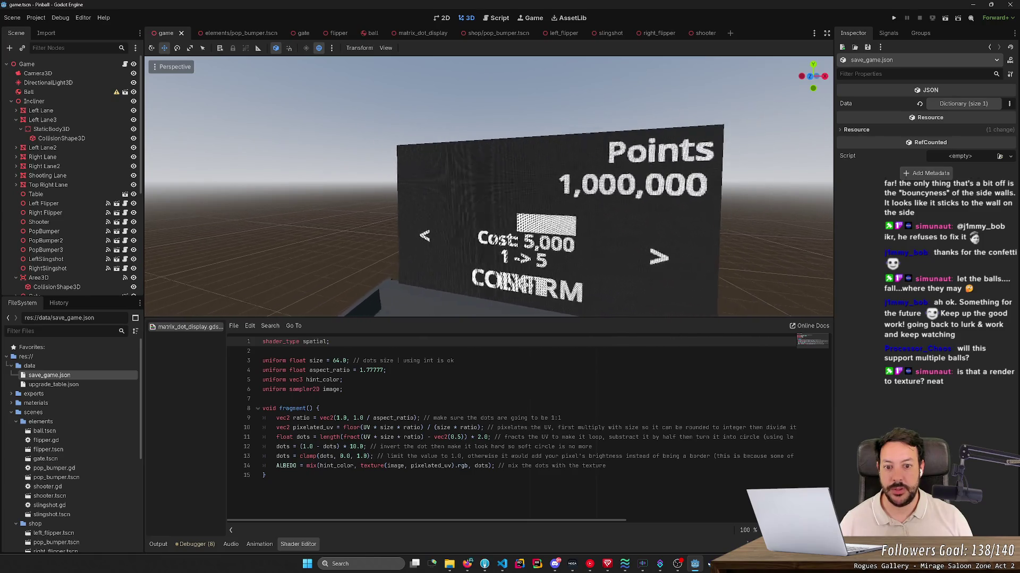
{"action": "key", "text": "s"}
{"action": "key", "text": "s"}
{"action": "key", "text": "w"}
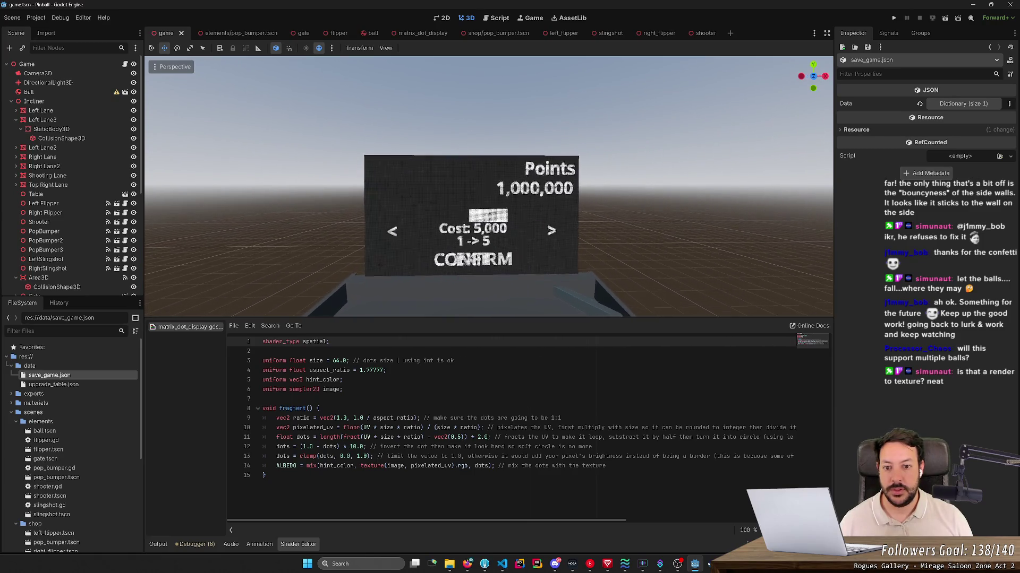
- Tint the scoreboard dots green in the display shader and save the scene
{"action": "left_click", "coordinate": [411, 33]}
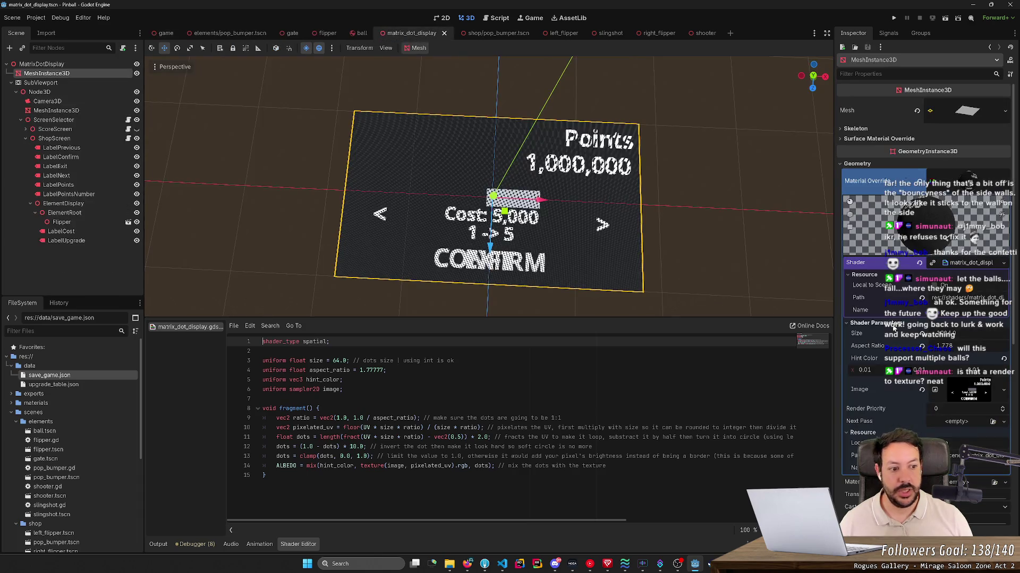
{"action": "left_click", "coordinate": [921, 374]}
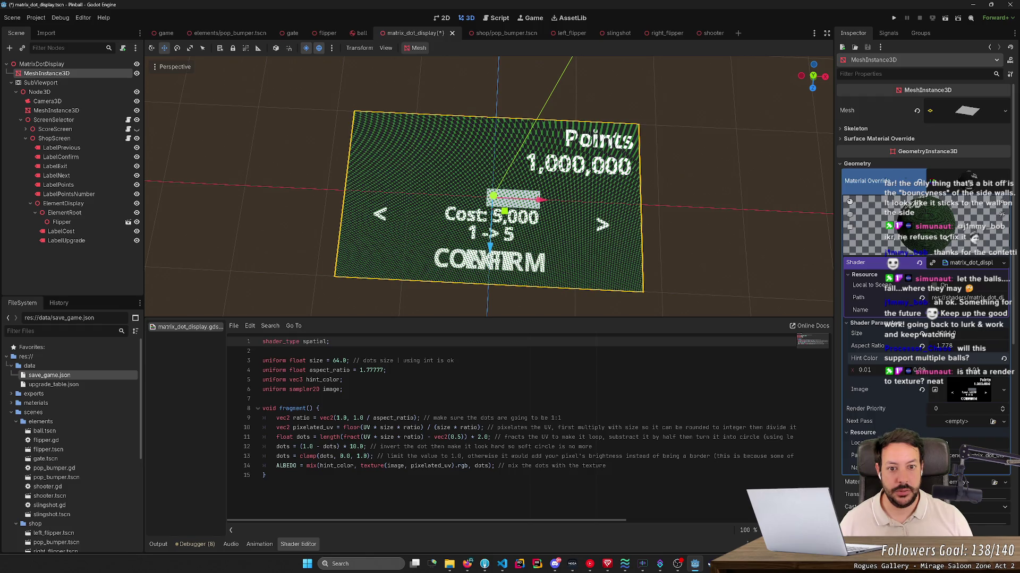
{"action": "key", "text": "ctrl+s"}
{"action": "key", "text": "s"}
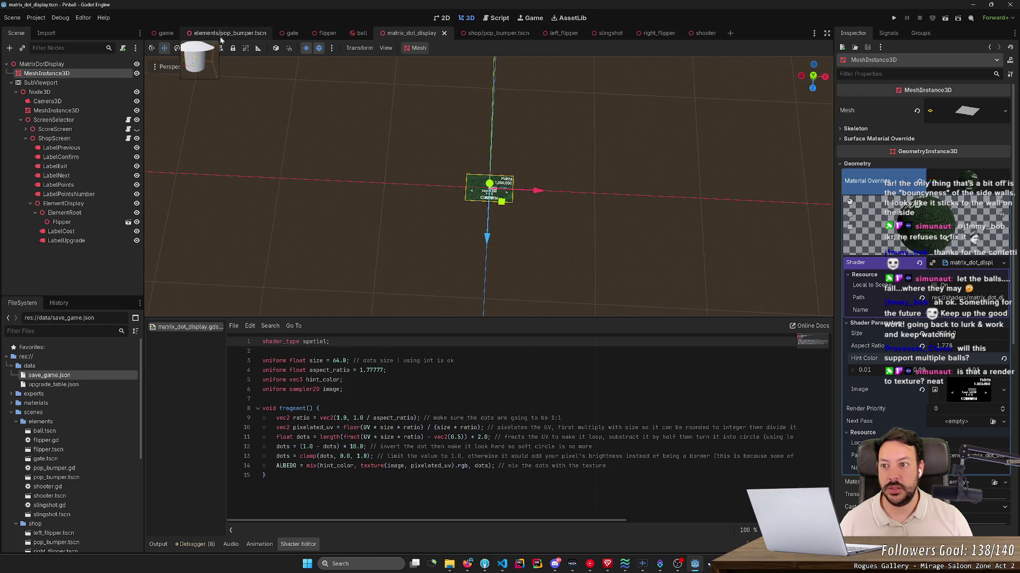
- Check the scoreboard on the game table from near and far, then return to the display scene
{"action": "left_click", "coordinate": [166, 36]}
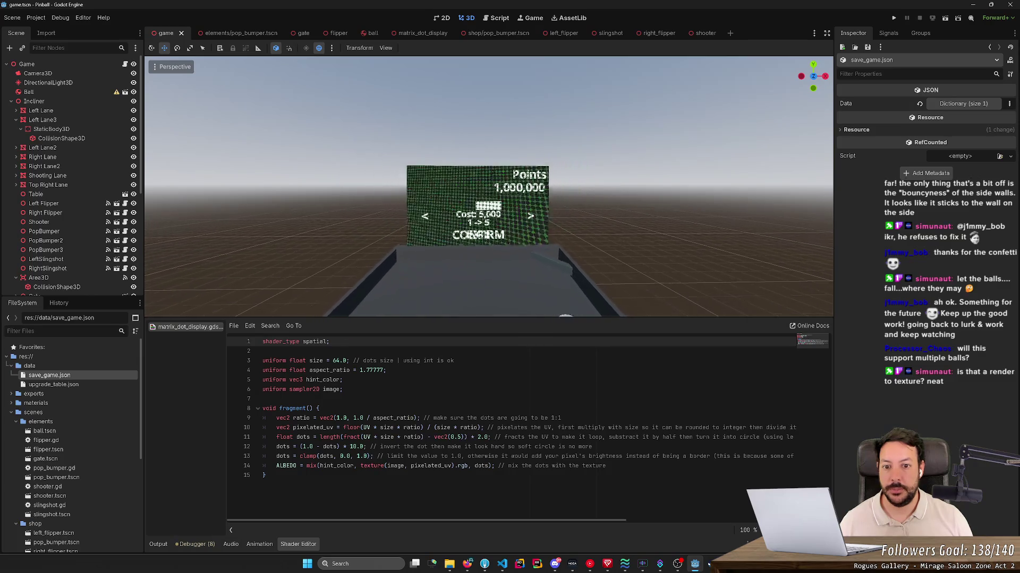
{"action": "key", "text": "s"}
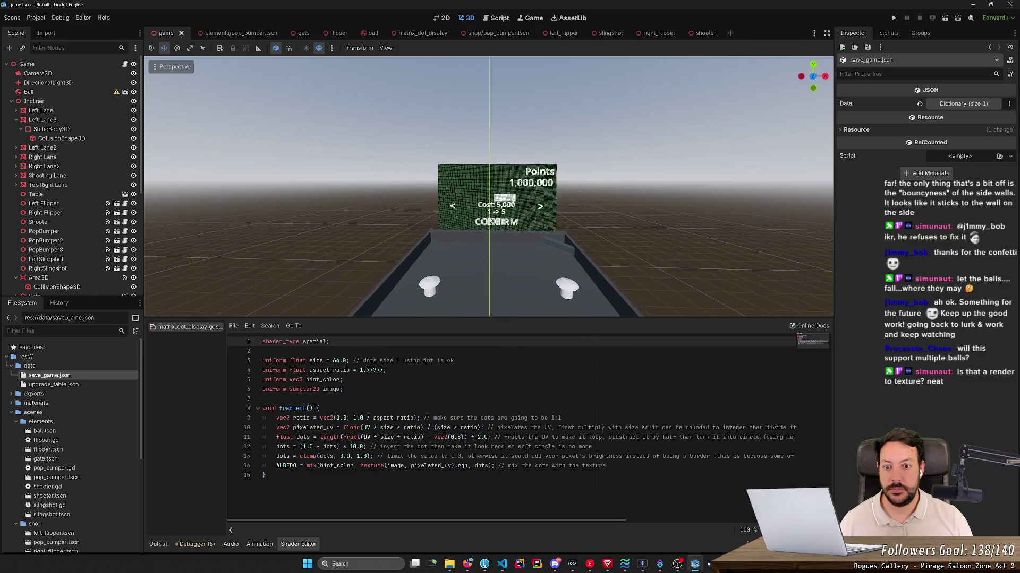
{"action": "key", "text": "w"}
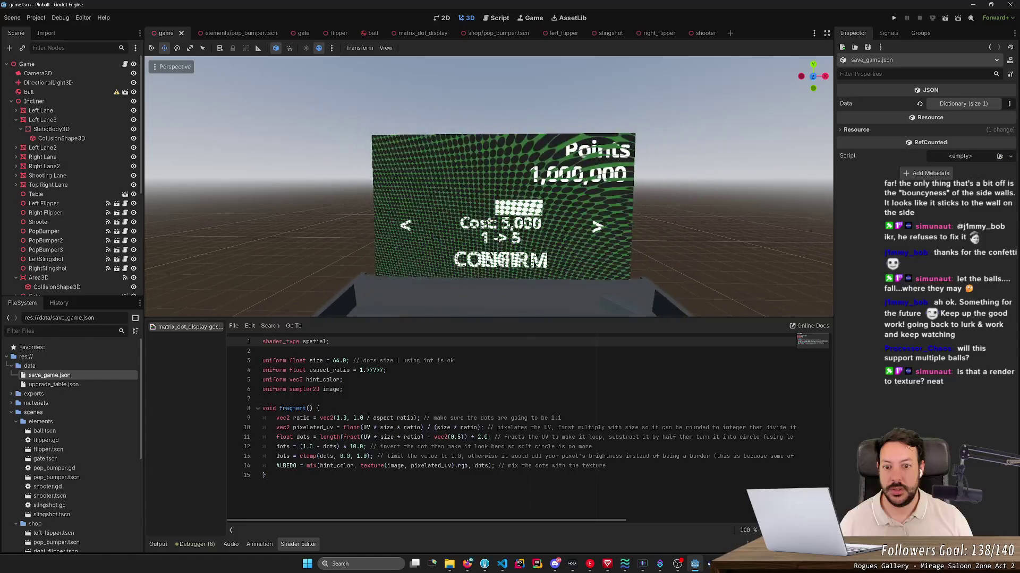
{"action": "key", "text": "w"}
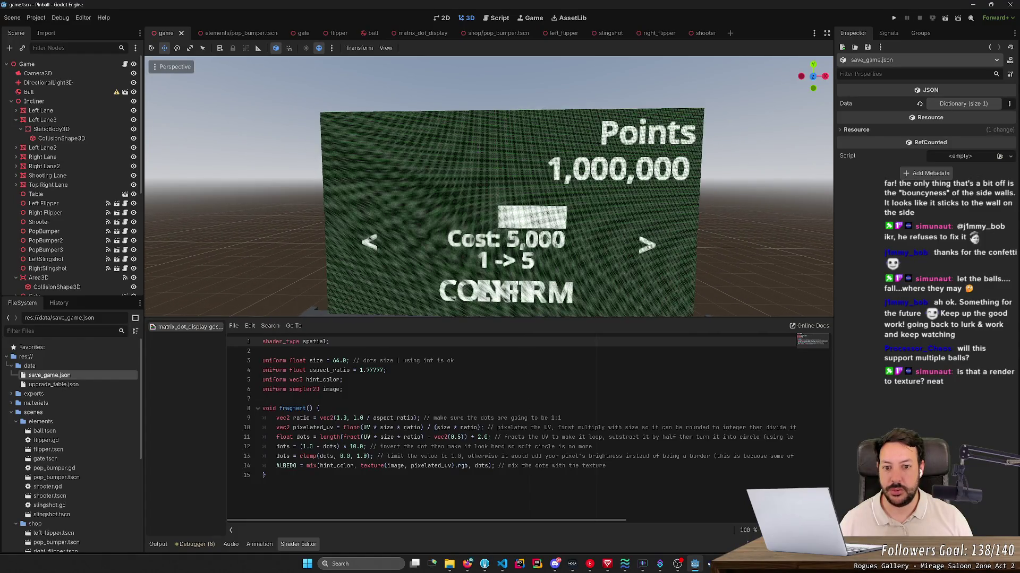
{"action": "key", "text": "s"}
{"action": "key", "text": "s"}
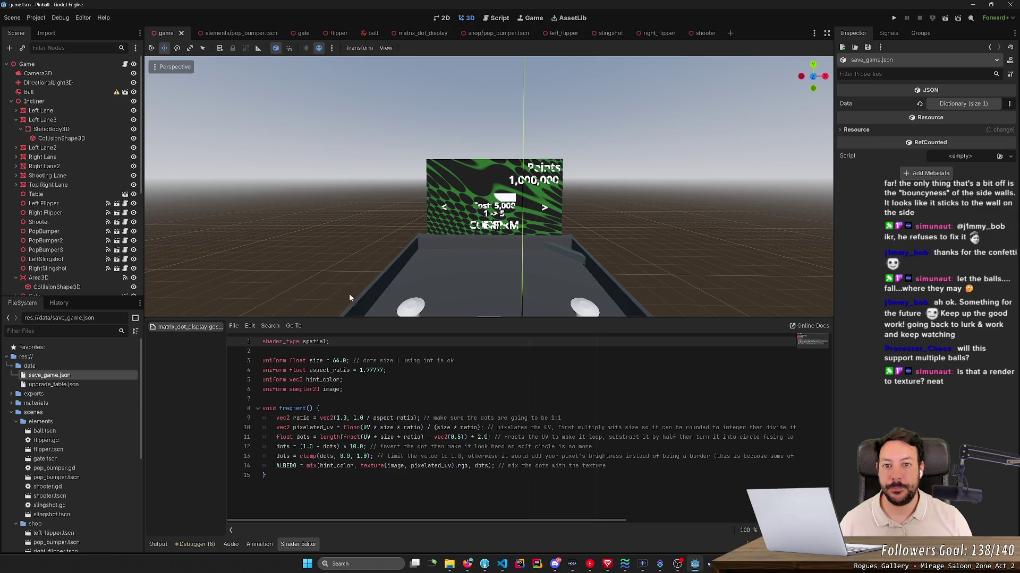
{"action": "left_click", "coordinate": [434, 33]}
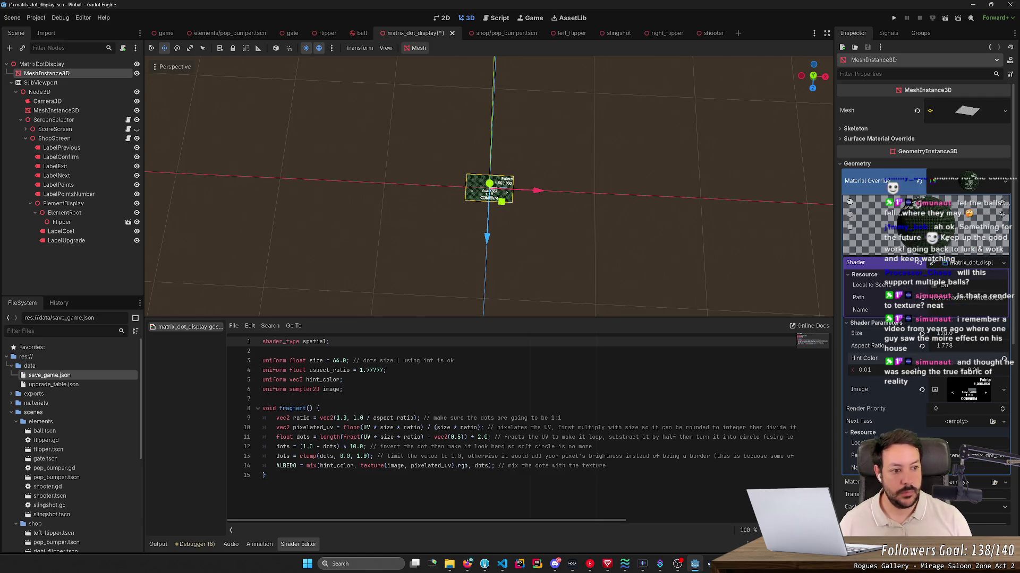
{"action": "mouse_move", "coordinate": [301, 33]}
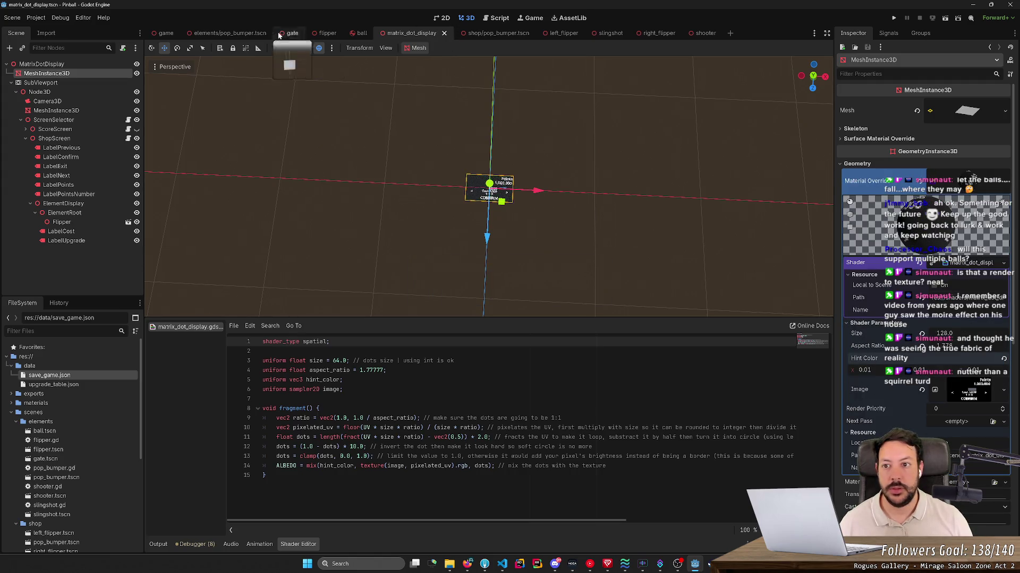
{"action": "left_click", "coordinate": [165, 33]}
{"action": "scroll", "coordinate": [488, 187], "scroll_direction": "up", "scroll_amount": 5}
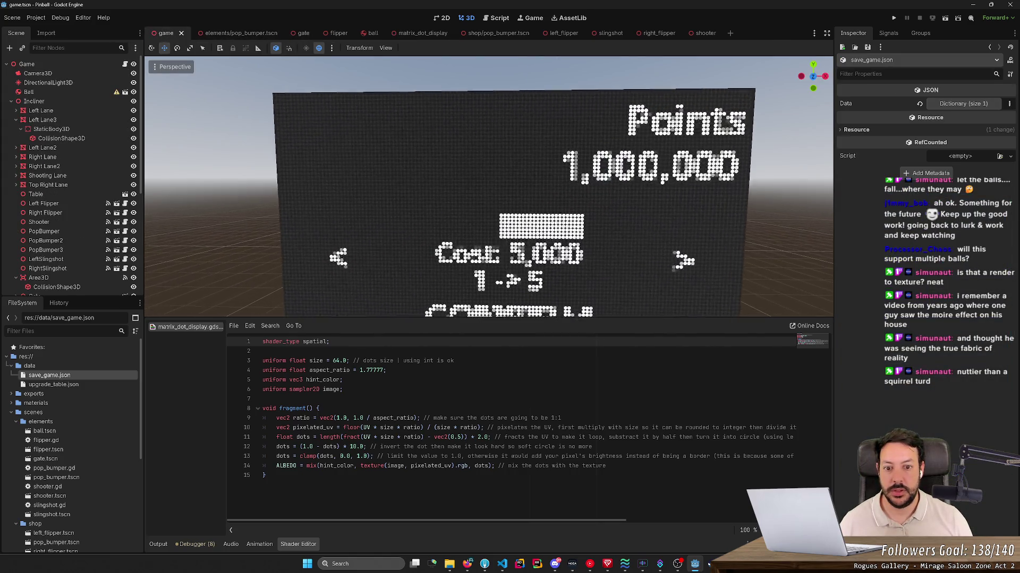
{"action": "key", "text": "s"}
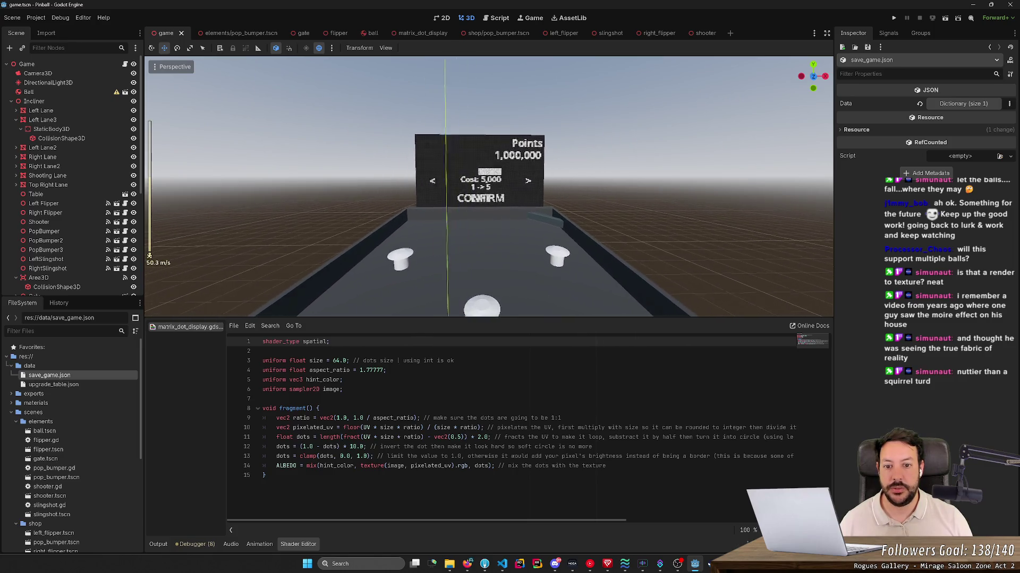
{"action": "key", "text": "d"}
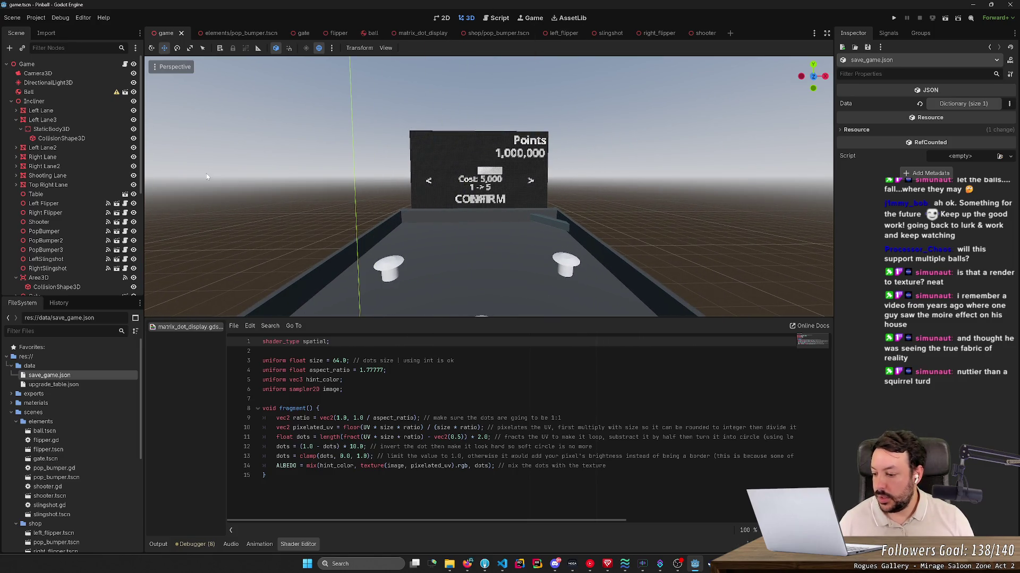
{"action": "left_click", "coordinate": [406, 33]}
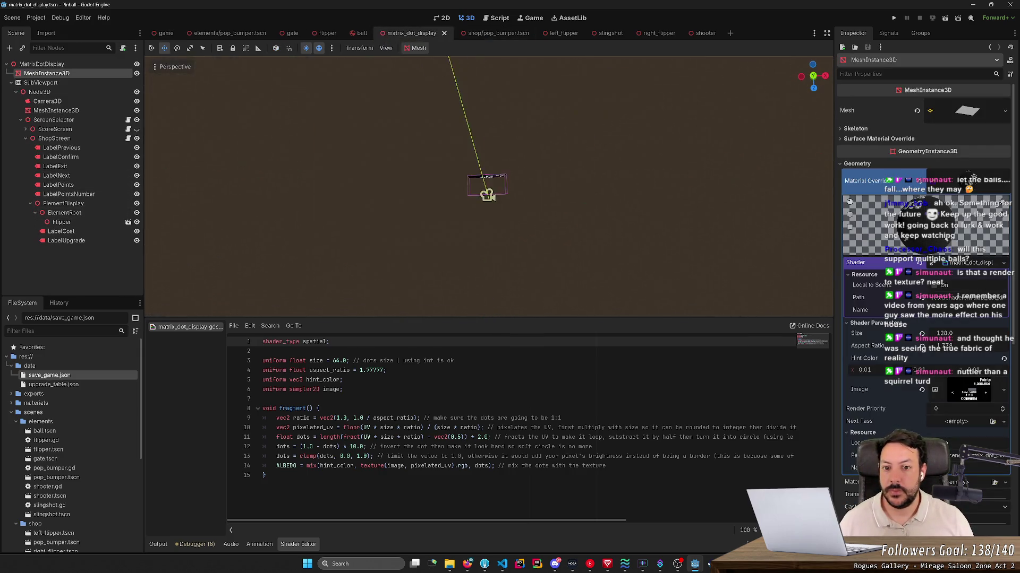
{"action": "key", "text": "f"}
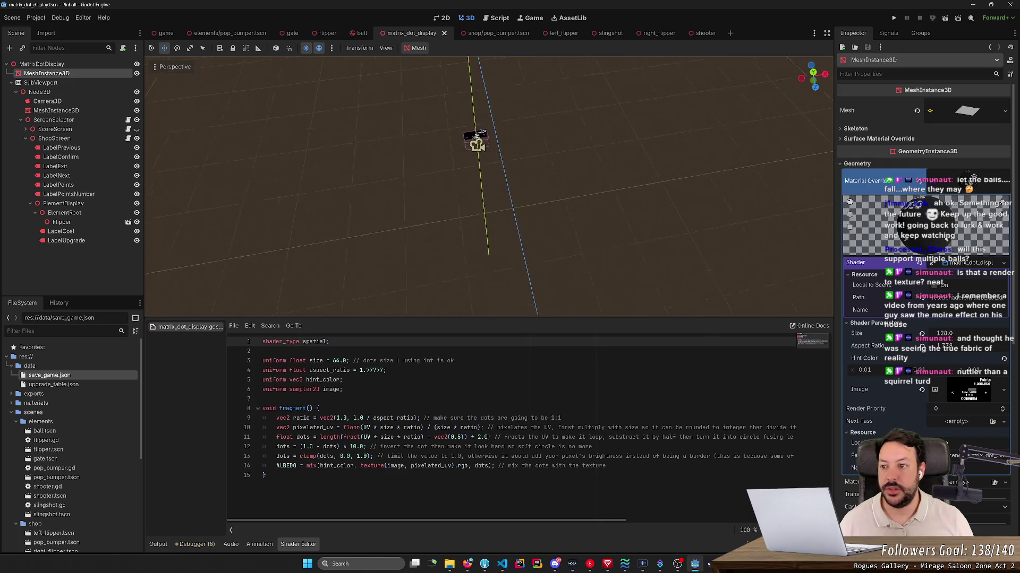
{"action": "left_click_drag", "start_coordinate": [479, 176], "coordinate": [189, 151]}
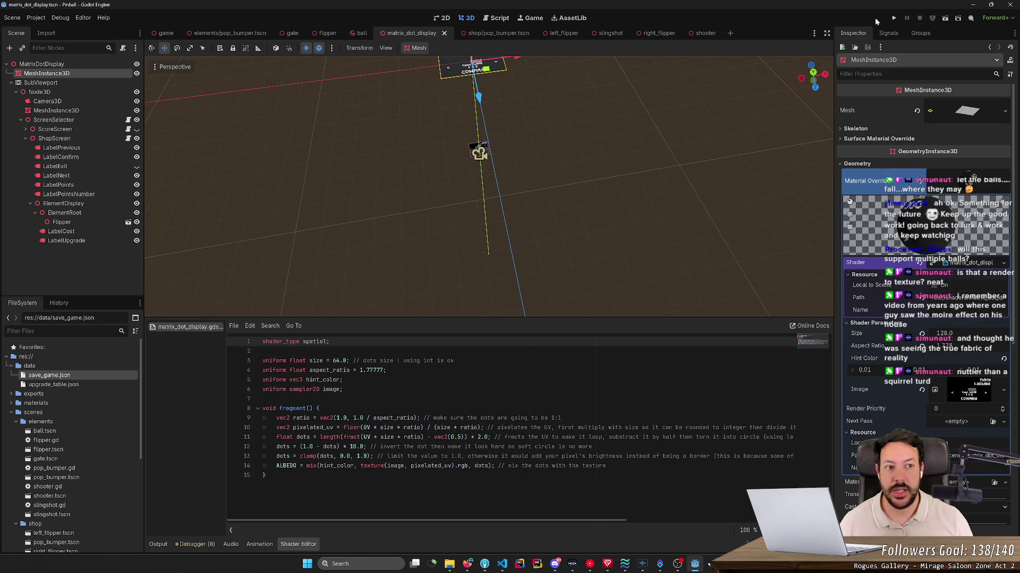
- Hide the ShopScreen node on the display and run the pinball game again
{"action": "left_click", "coordinate": [894, 18]}
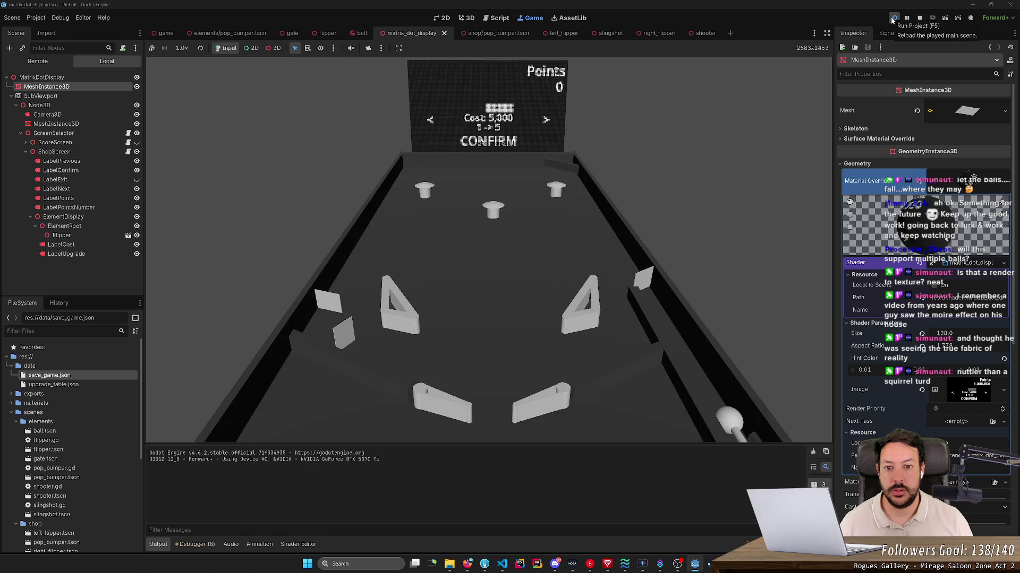
{"action": "left_click", "coordinate": [920, 18]}
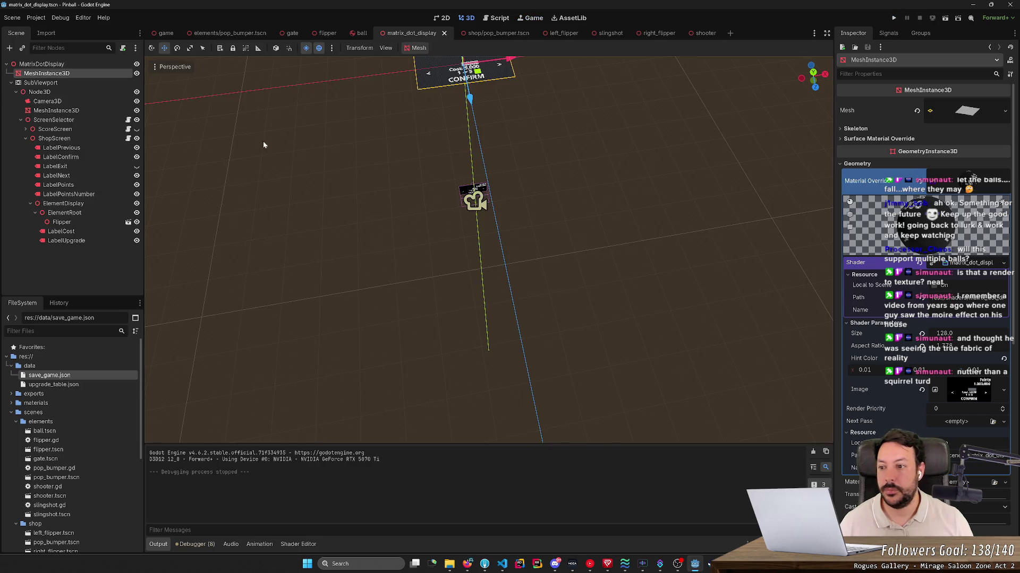
{"action": "left_click", "coordinate": [138, 130]}
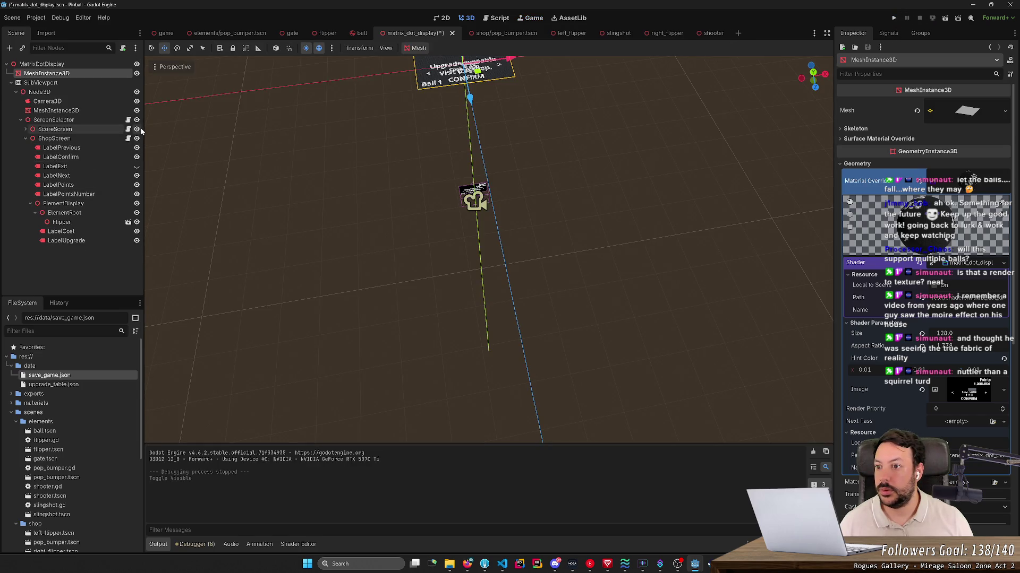
{"action": "left_click", "coordinate": [894, 17]}
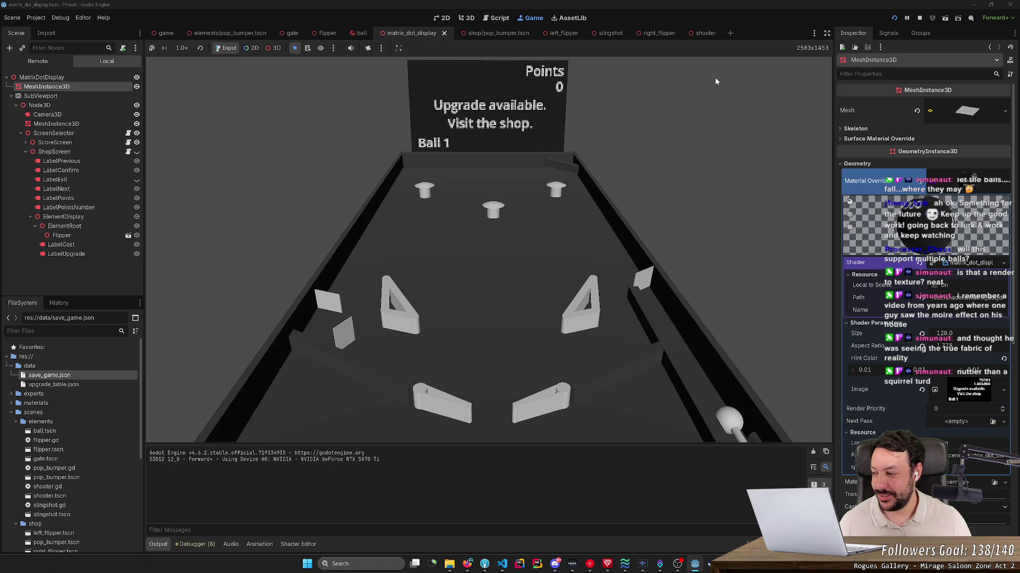
- Launch the ball with the plunger and keep it in play with the flippers
{"action": "key", "text": "Left"}
{"action": "key", "text": "Right"}
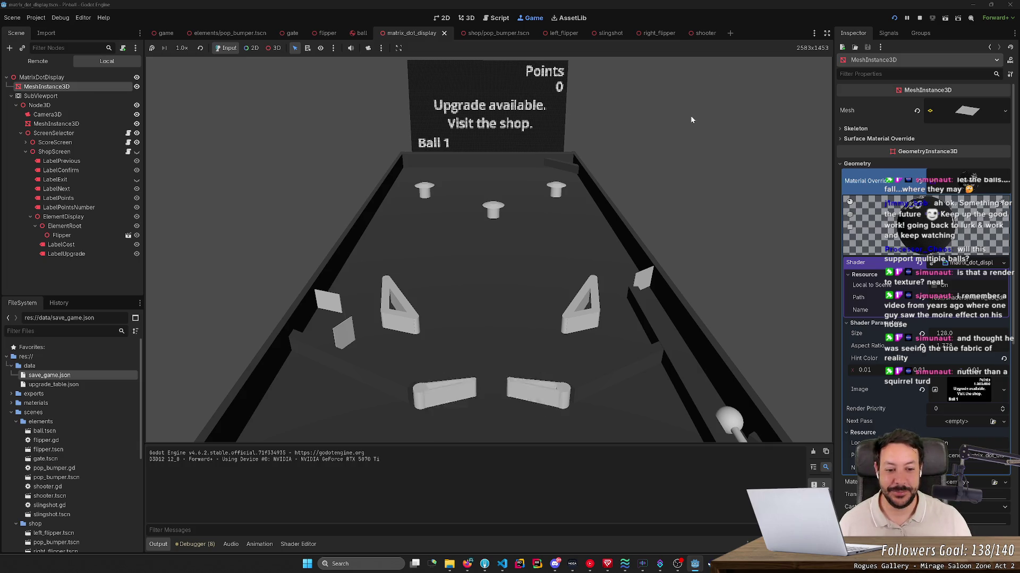
{"action": "key", "text": "Left"}
{"action": "key", "text": "space"}
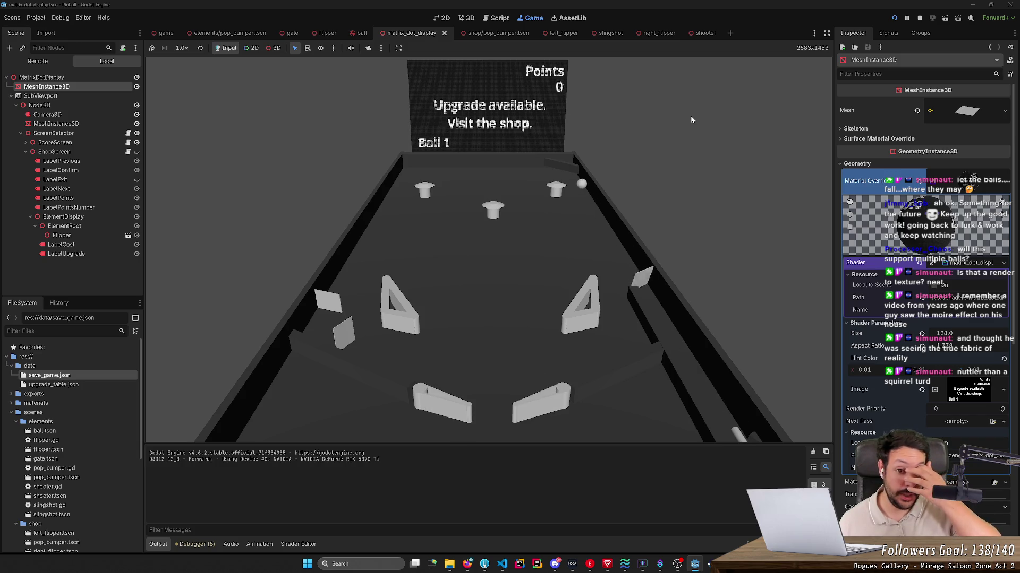
{"action": "key", "text": "Right"}
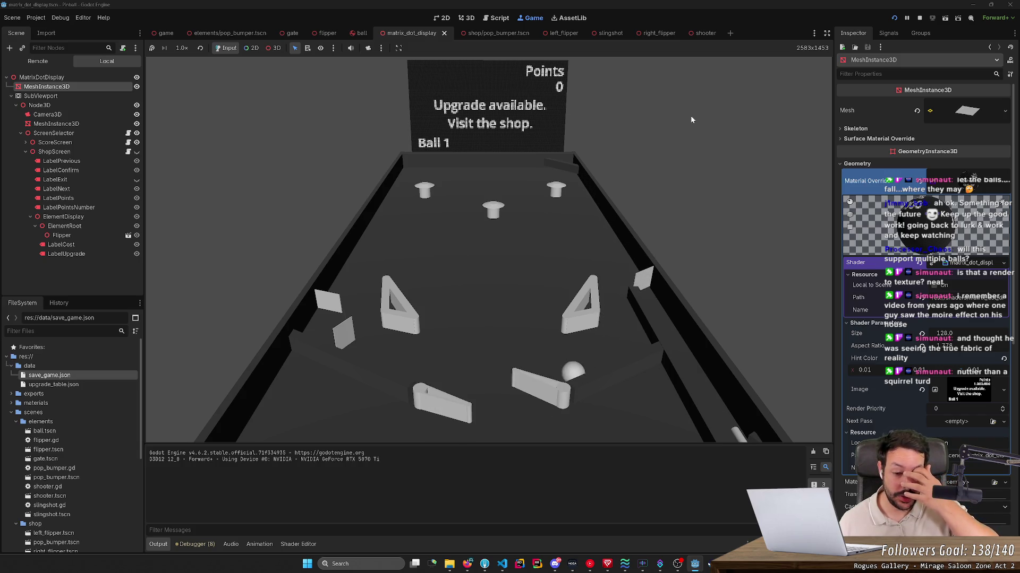
{"action": "key", "text": "Right"}
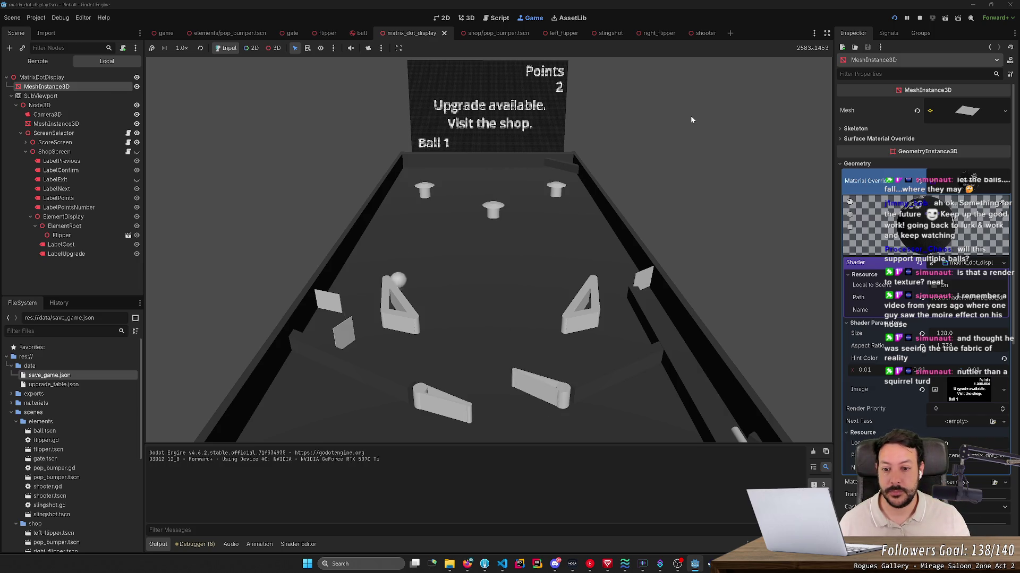
{"action": "key", "text": "Left"}
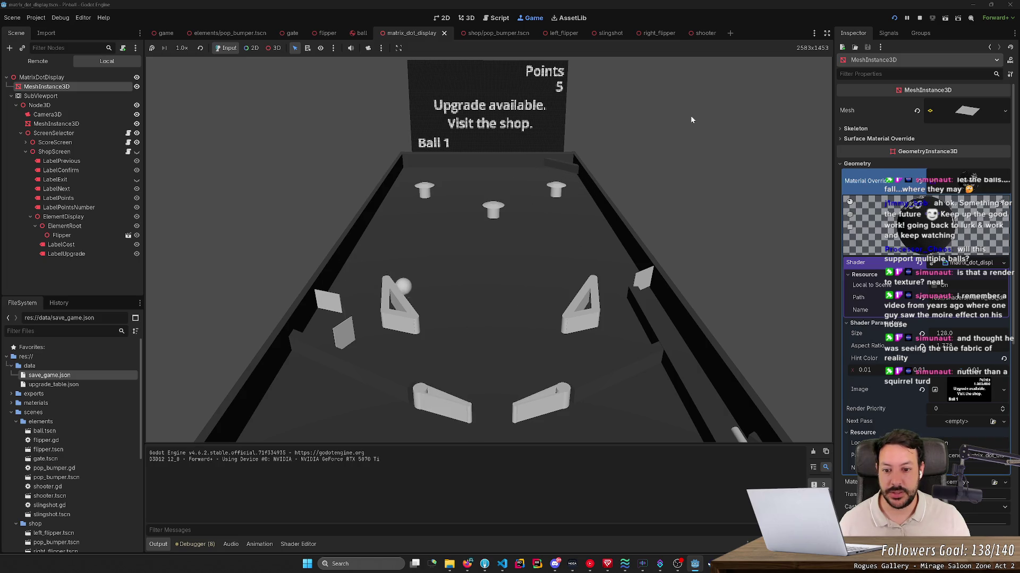
{"action": "key", "text": "Left"}
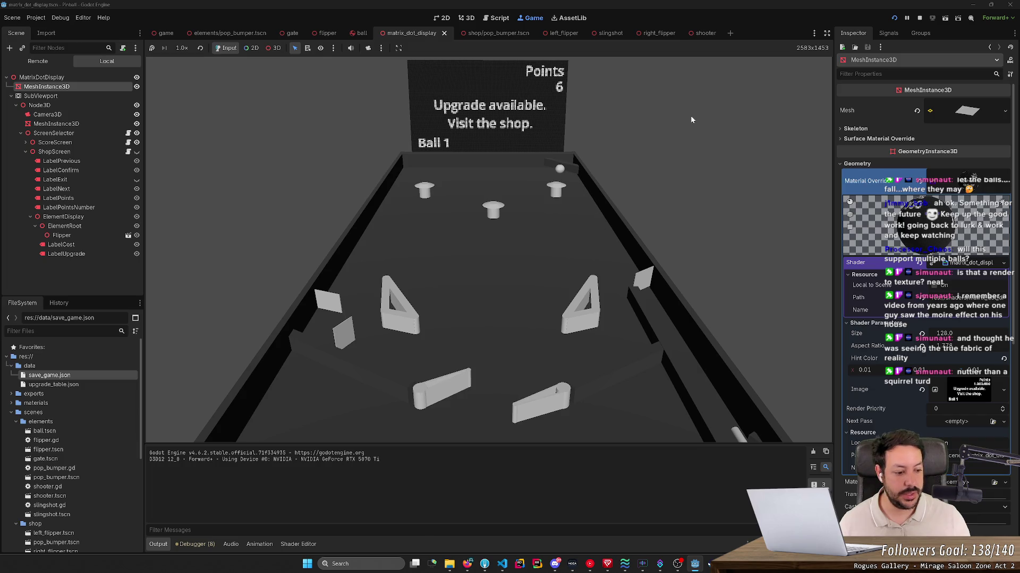
{"action": "key", "text": "Left"}
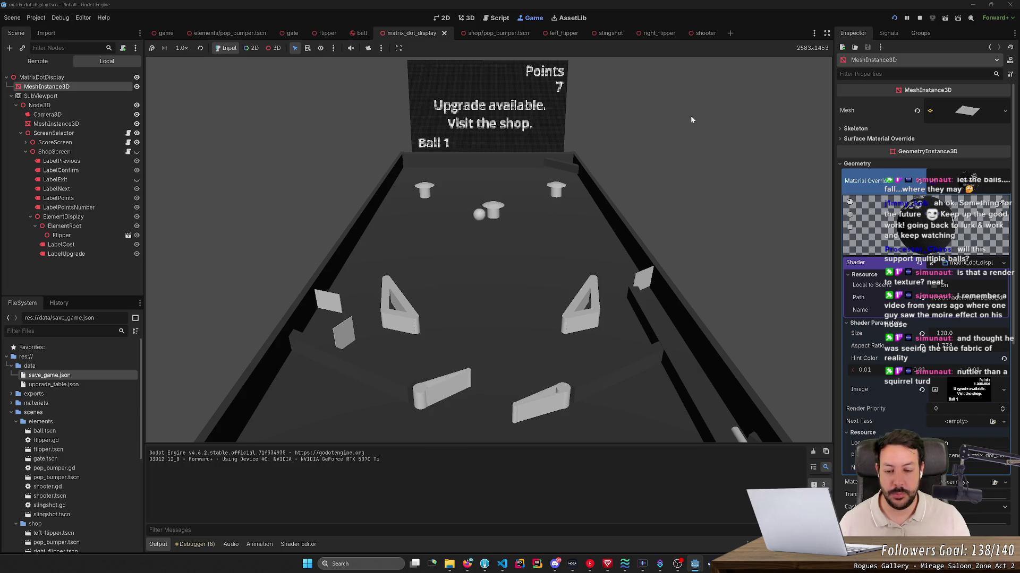
{"action": "key", "text": "Right"}
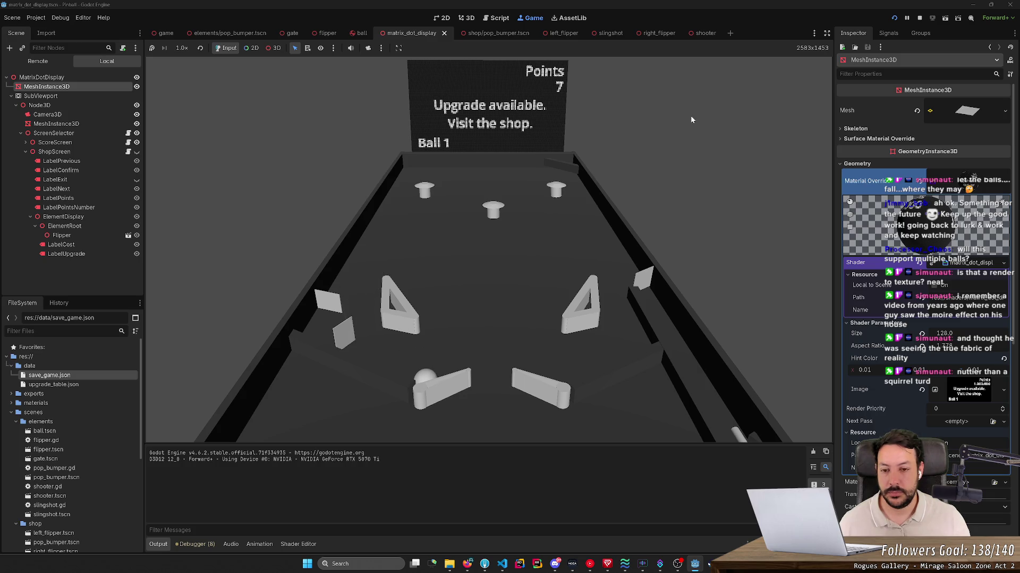
{"action": "key", "text": "Left"}
{"action": "key", "text": "Right"}
{"action": "key", "text": "Left"}
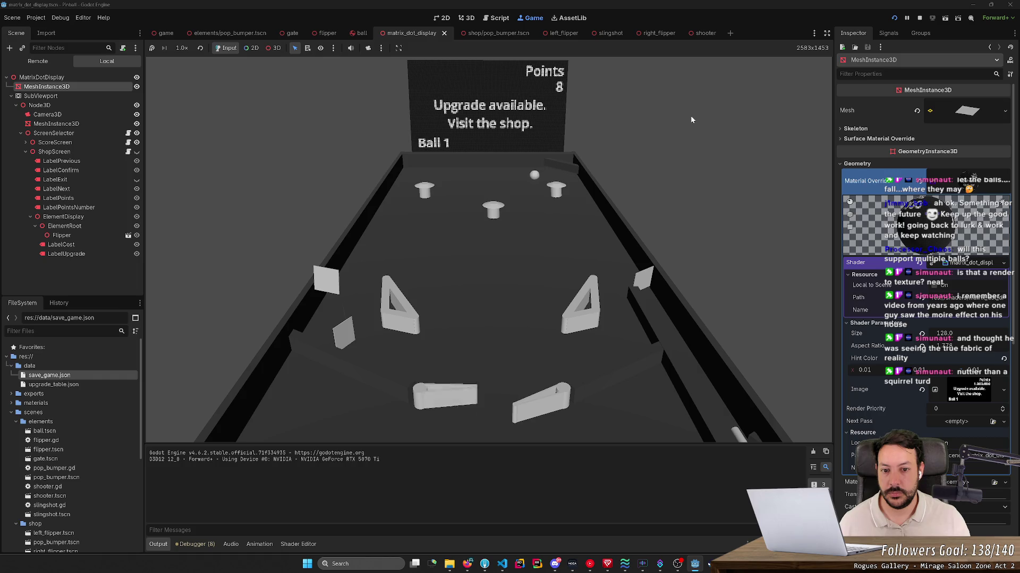
- Keep flipping until the first ball drains and Ball 2 comes up with 16 points
{"action": "key", "text": "Left"}
{"action": "key", "text": "Right"}
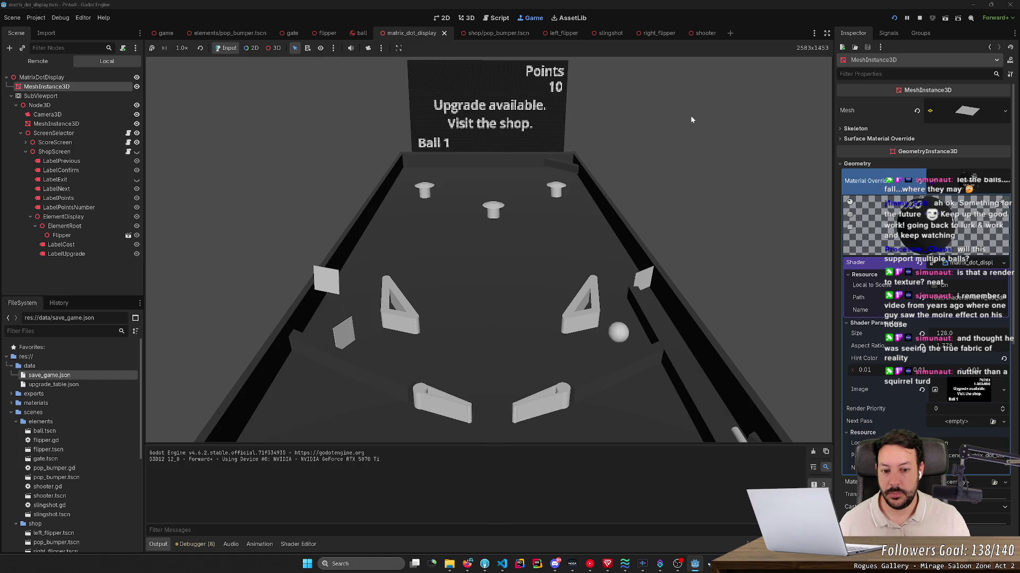
{"action": "key", "text": "Left"}
{"action": "key", "text": "Right"}
{"action": "key", "text": "Left"}
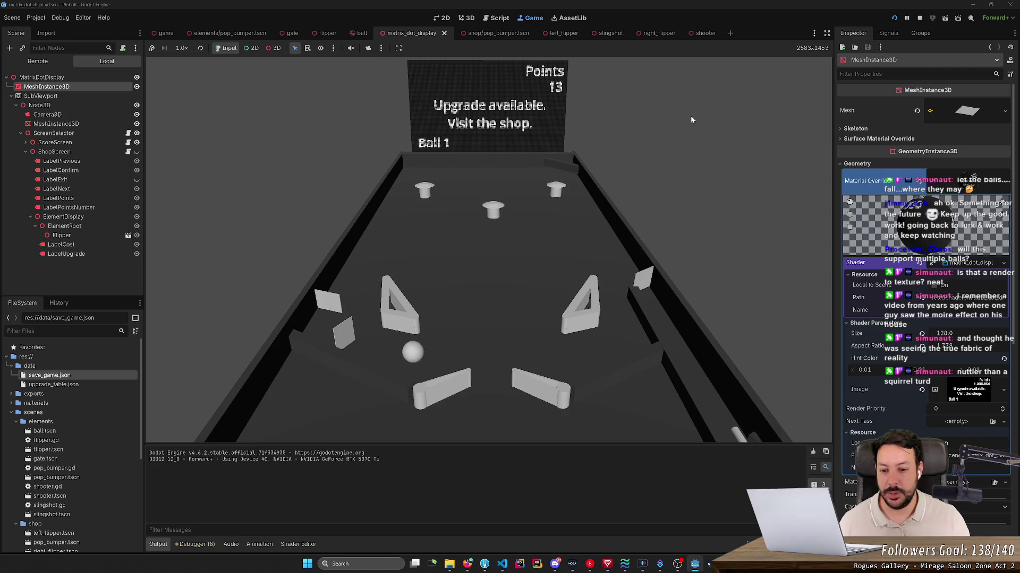
{"action": "key", "text": "Left"}
{"action": "key", "text": "Right"}
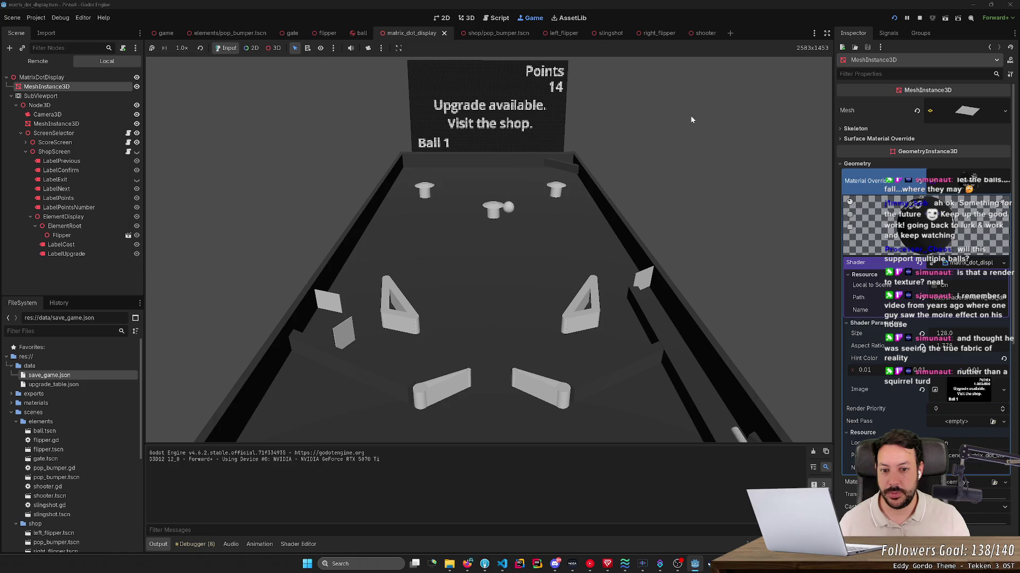
{"action": "key", "text": "Left"}
{"action": "key", "text": "Right"}
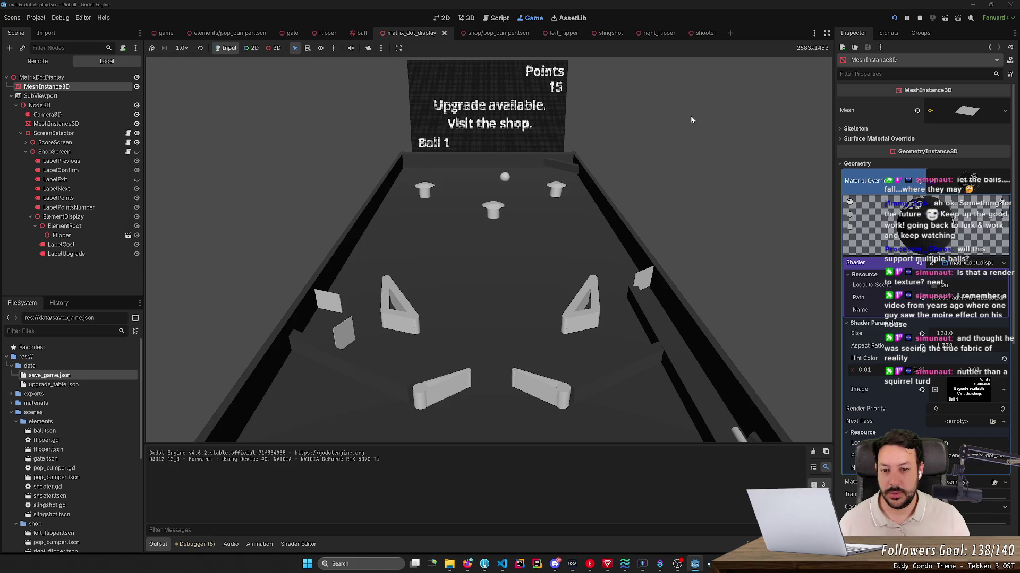
{"action": "key", "text": "Right"}
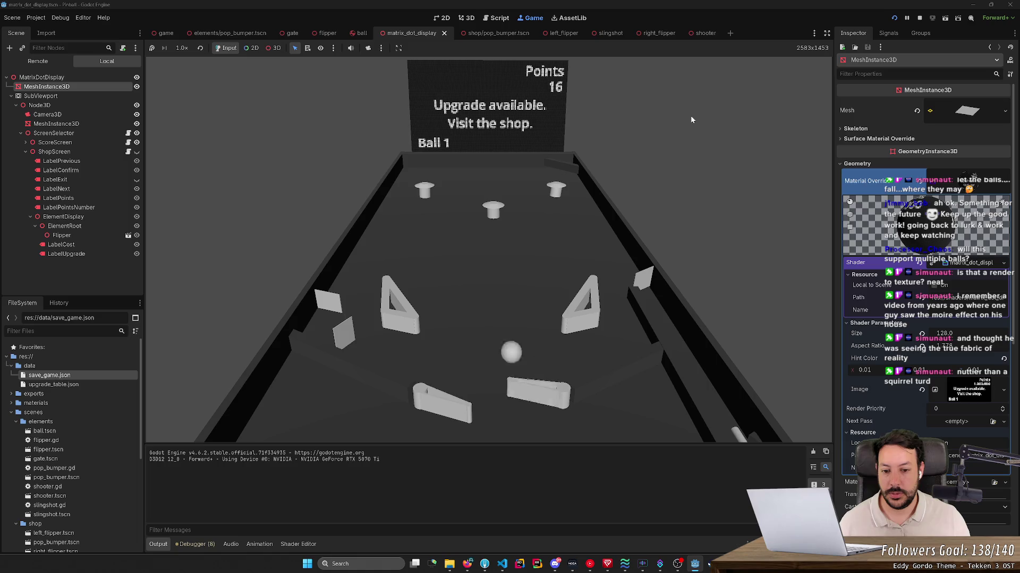
{"action": "key", "text": "Left"}
{"action": "key", "text": "Right"}
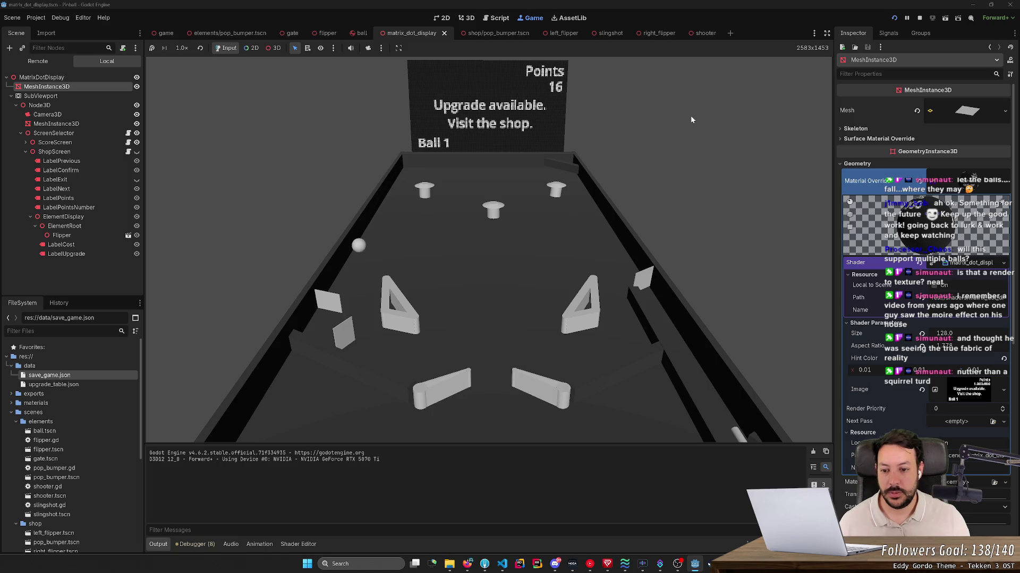
{"action": "key", "text": "Left"}
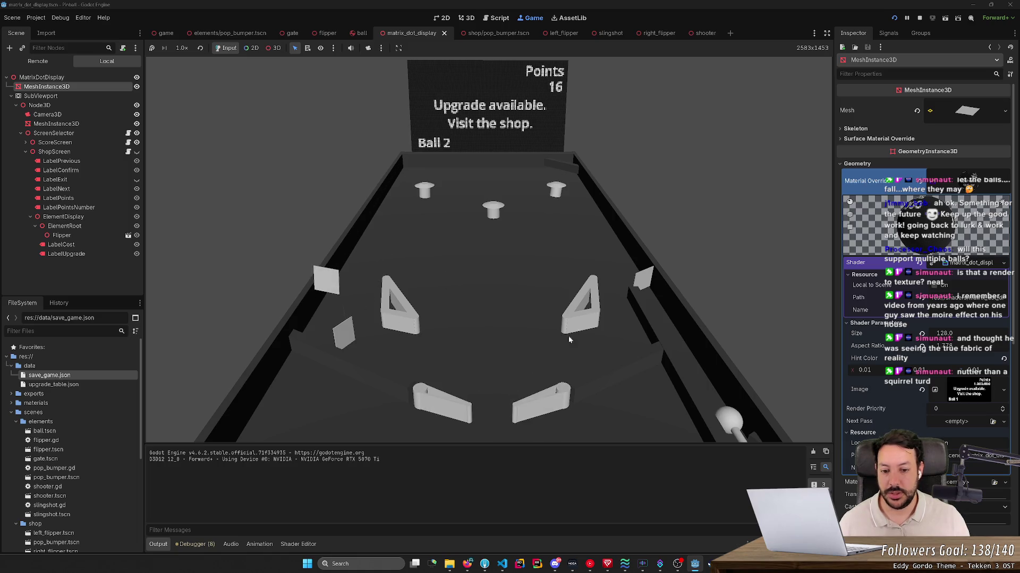
- Stop the running game and bring up shop_screen_ui.gd in the Script workspace
{"action": "left_click", "coordinate": [919, 19]}
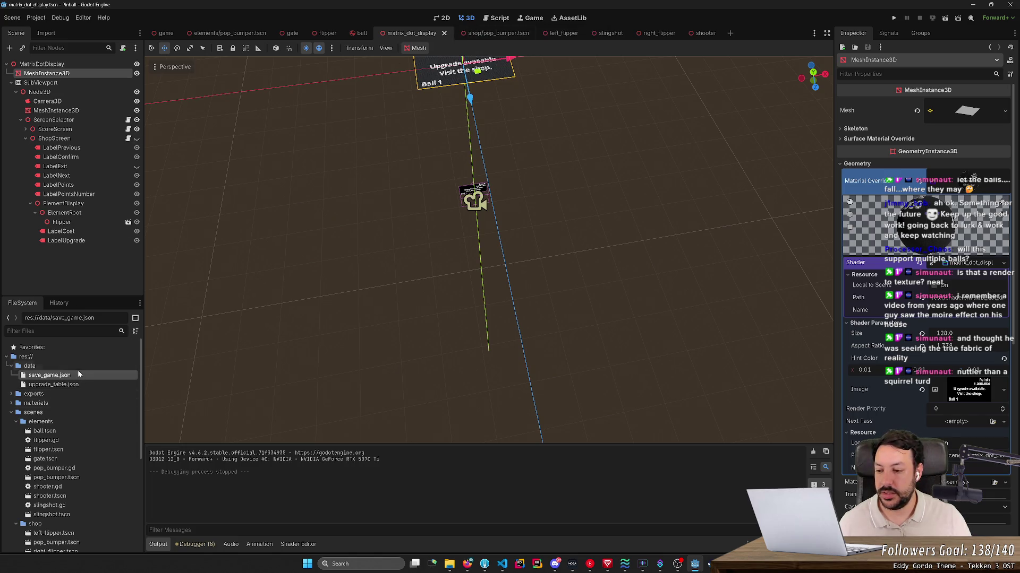
{"action": "scroll", "coordinate": [82, 437], "scroll_direction": "down", "scroll_amount": 3}
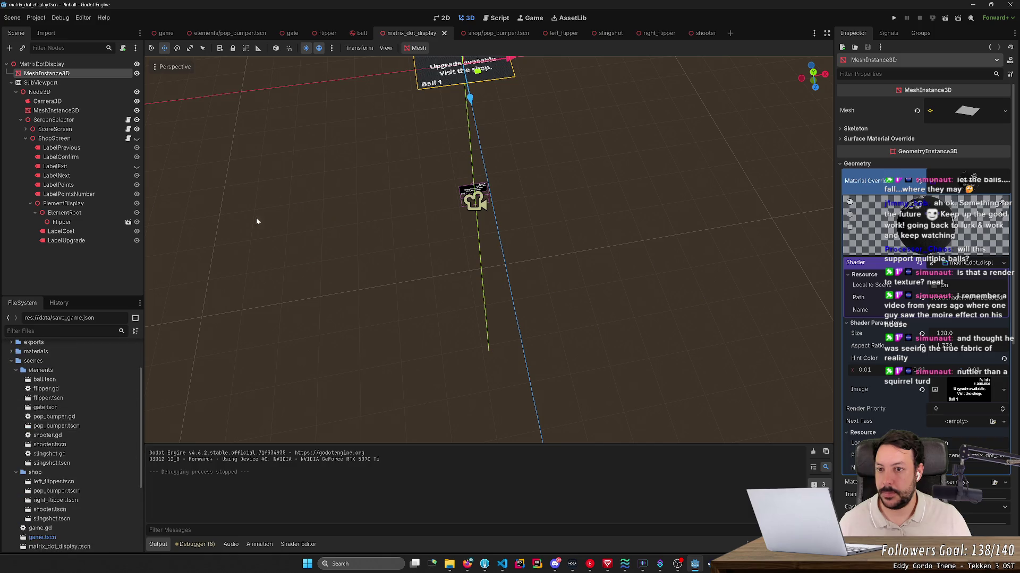
{"action": "left_click", "coordinate": [498, 18]}
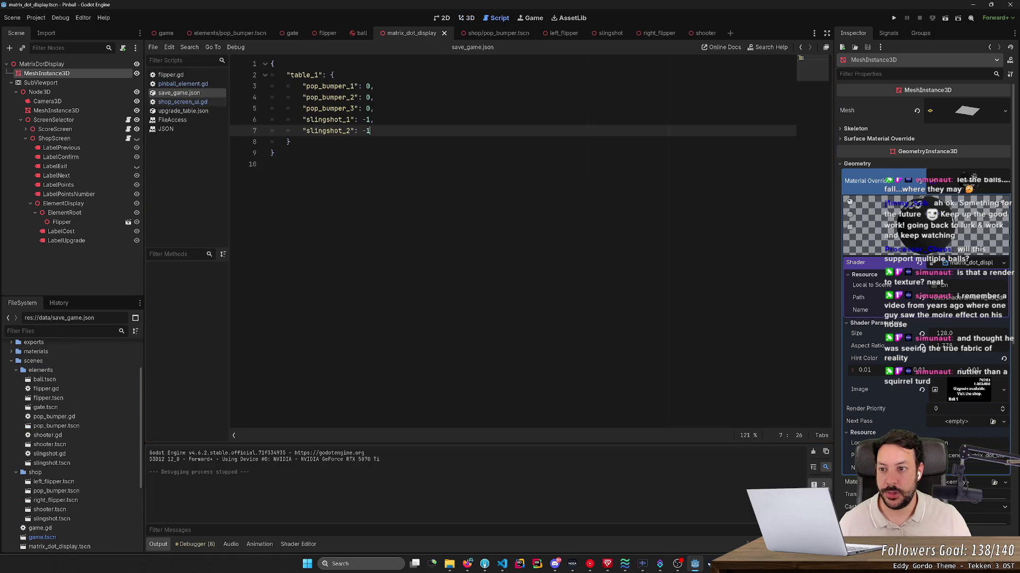
{"action": "left_click", "coordinate": [194, 102]}
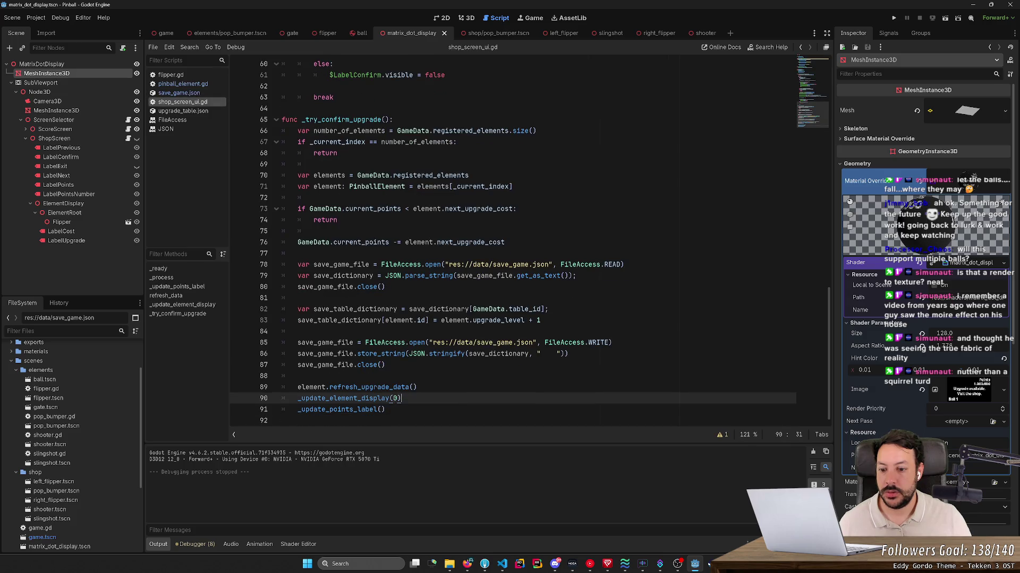
{"action": "scroll", "coordinate": [510, 239], "scroll_direction": "up", "scroll_amount": 6}
{"action": "scroll", "coordinate": [510, 239], "scroll_direction": "up", "scroll_amount": 4}
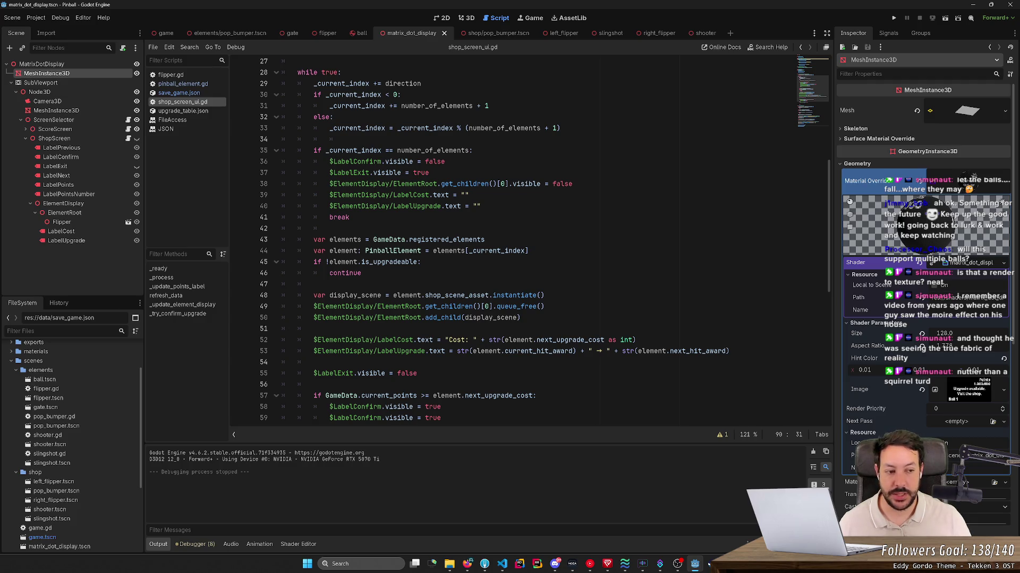
- Add an empty line before the early return in _try_confirm_upgrade's first index check
{"action": "key", "text": "Up"}
{"action": "key", "text": "Up"}
{"action": "key", "text": "Up"}
{"action": "key", "text": "Up"}
{"action": "key", "text": "Up"}
{"action": "key", "text": "Up"}
{"action": "key", "text": "Up"}
{"action": "key", "text": "Up"}
{"action": "key", "text": "Up"}
{"action": "key", "text": "Up"}
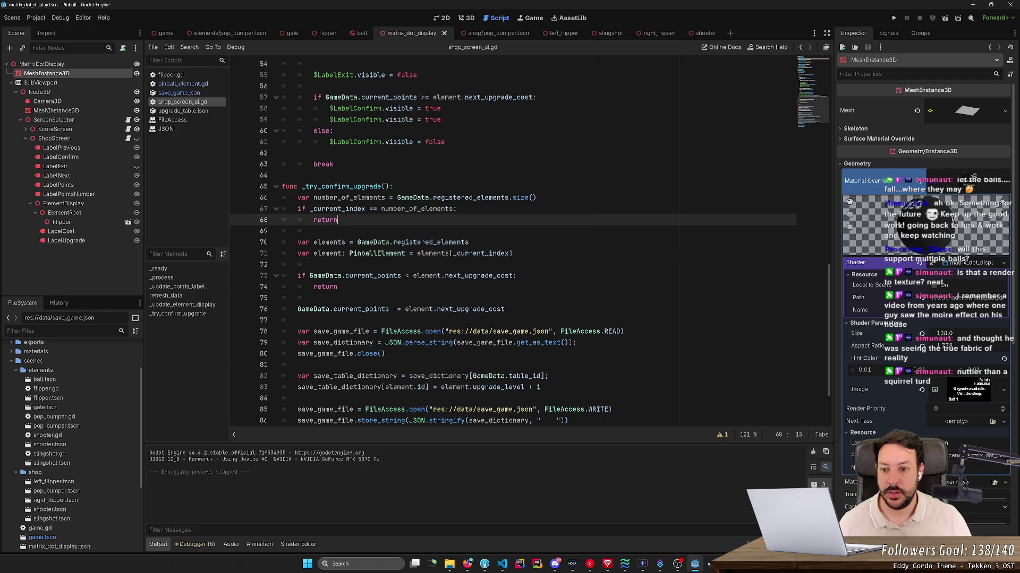
{"action": "key", "text": "Up"}
{"action": "key", "text": "Up"}
{"action": "key", "text": "Up"}
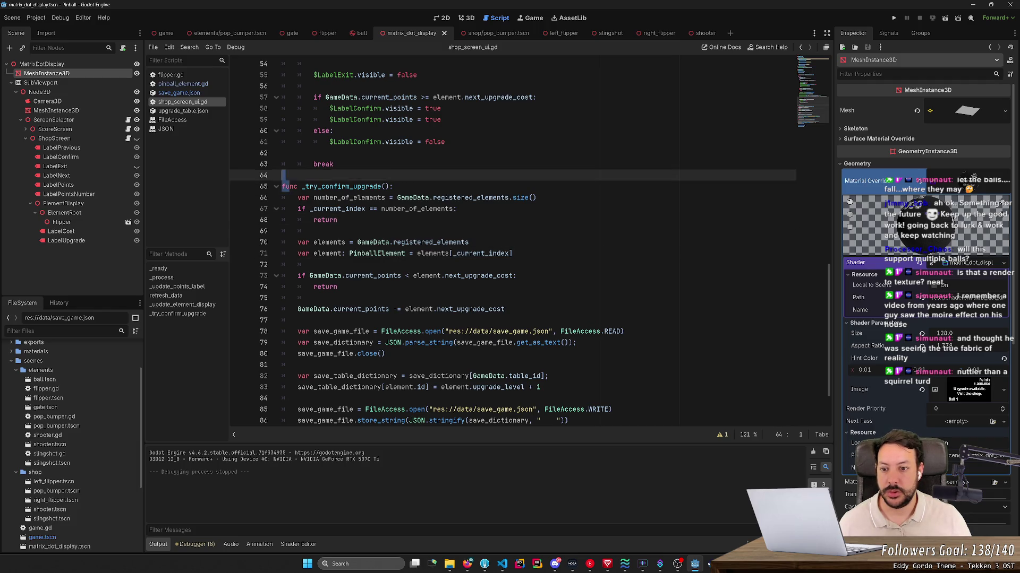
{"action": "key", "text": "Down"}
{"action": "key", "text": "Down"}
{"action": "key", "text": "Down"}
{"action": "key", "text": "shift+Down"}
{"action": "key", "text": "shift+Down"}
{"action": "key", "text": "shift+Down"}
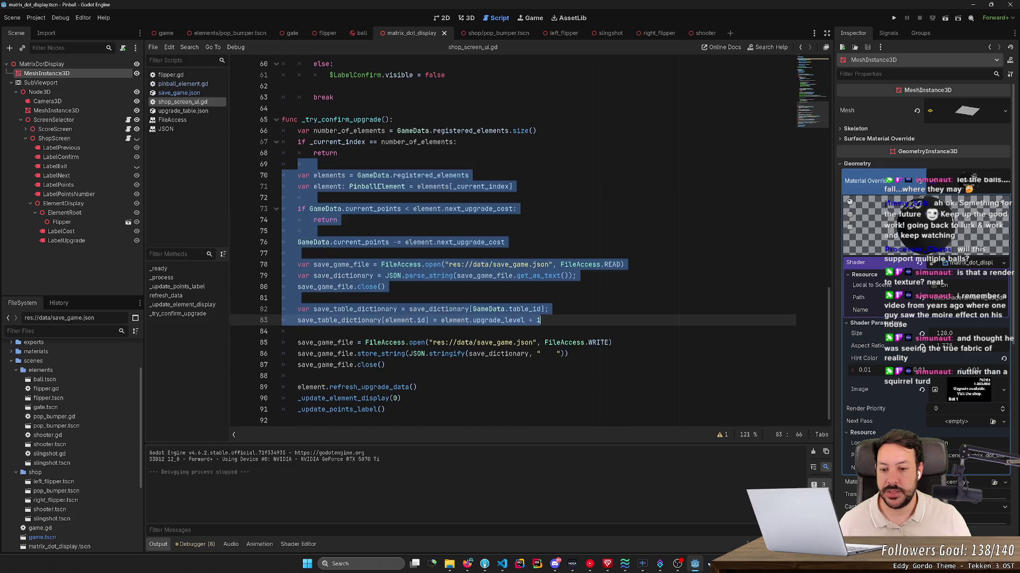
{"action": "key", "text": "shift+Down"}
{"action": "key", "text": "shift+Down"}
{"action": "key", "text": "shift+Down"}
{"action": "key", "text": "shift+Down"}
{"action": "key", "text": "shift+Down"}
{"action": "key", "text": "Up"}
{"action": "key", "text": "Up"}
{"action": "key", "text": "Up"}
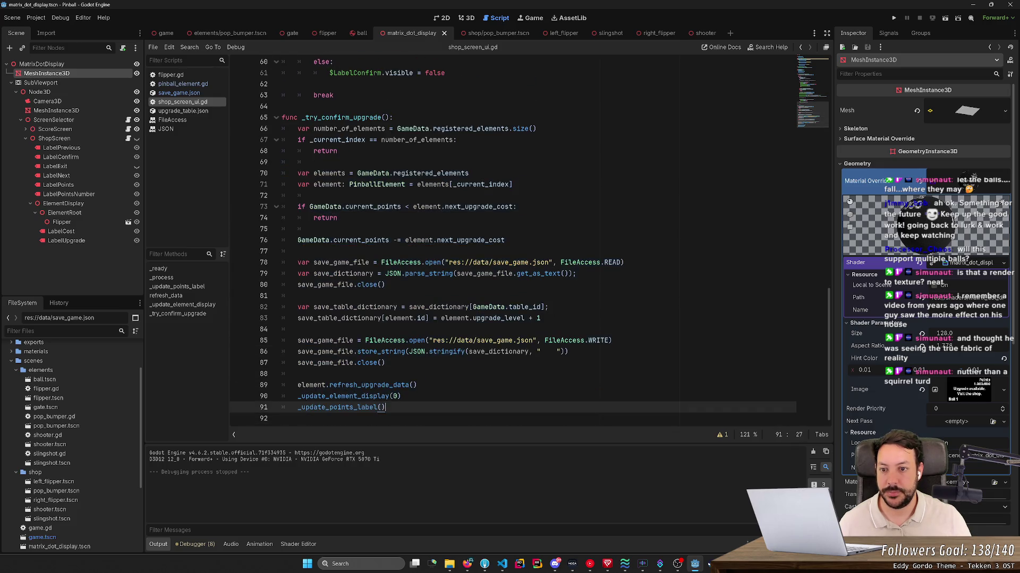
{"action": "key", "text": "Up"}
{"action": "key", "text": "Up"}
{"action": "key", "text": "Up"}
{"action": "key", "text": "Up"}
{"action": "key", "text": "Up"}
{"action": "key", "text": "Up"}
{"action": "key", "text": "End"}
{"action": "key", "text": "Return"}
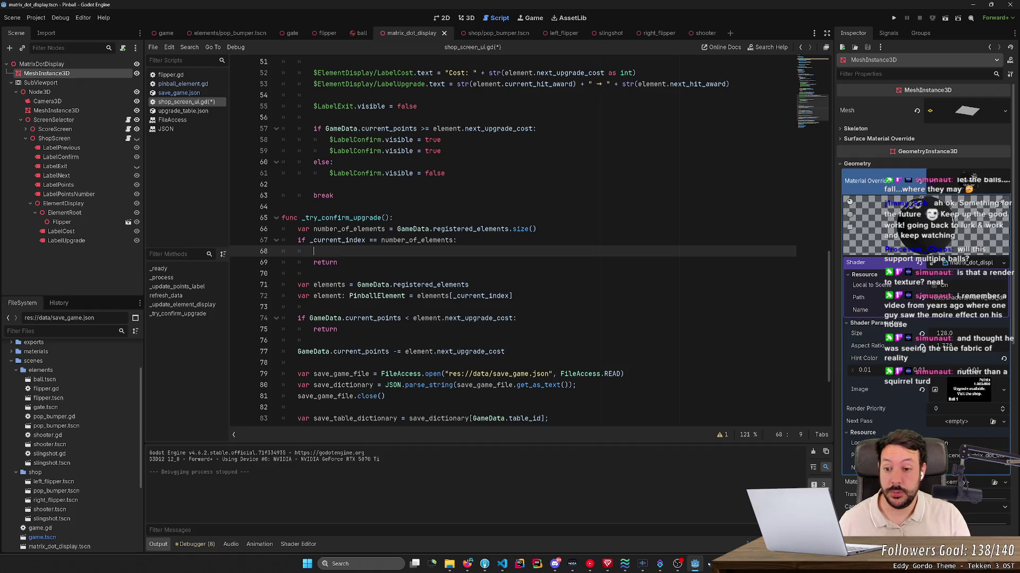
{"action": "type", "text": "GameData."}
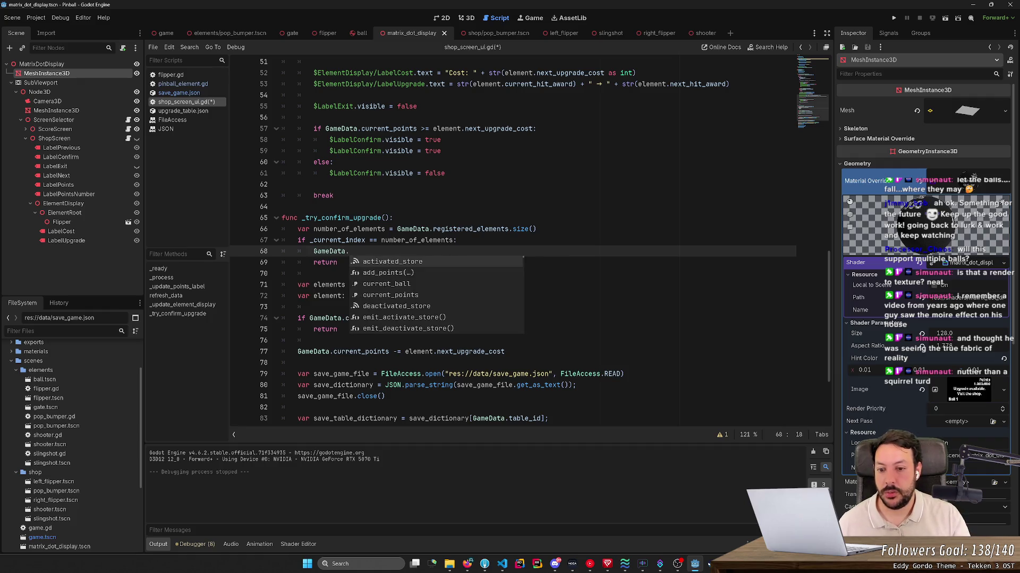
- Complete the call as GameData.emit_exited_store() from the autocomplete suggestions
{"action": "key", "text": "Down"}
{"action": "key", "text": "Down"}
{"action": "key", "text": "Down"}
{"action": "key", "text": "Down"}
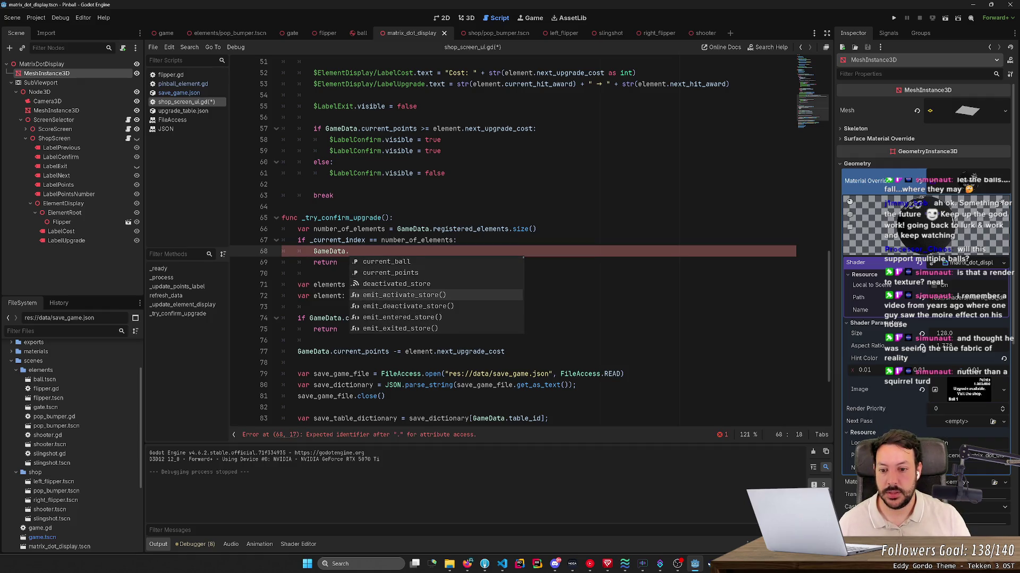
{"action": "key", "text": "Down"}
{"action": "key", "text": "Down"}
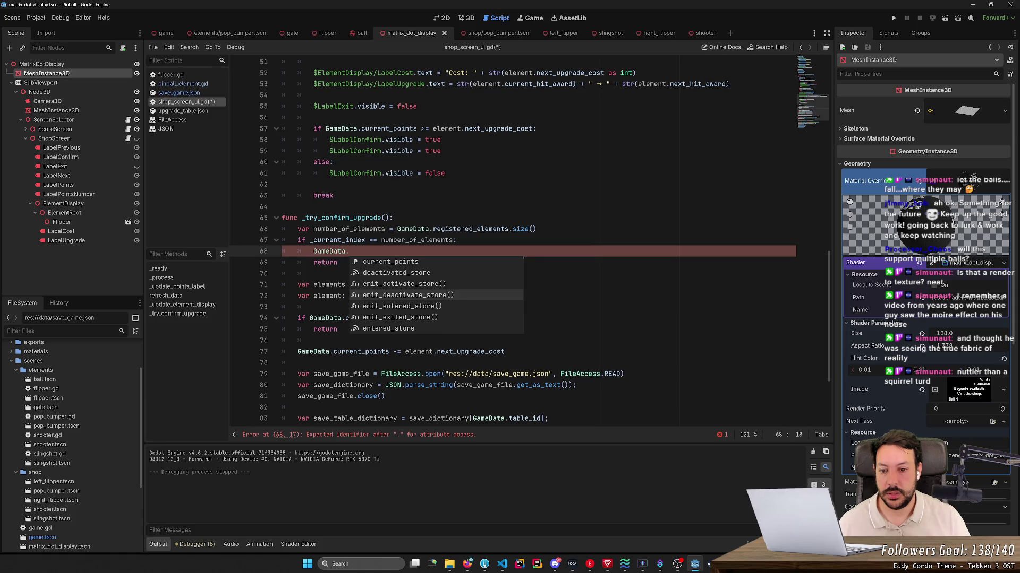
{"action": "key", "text": "Down"}
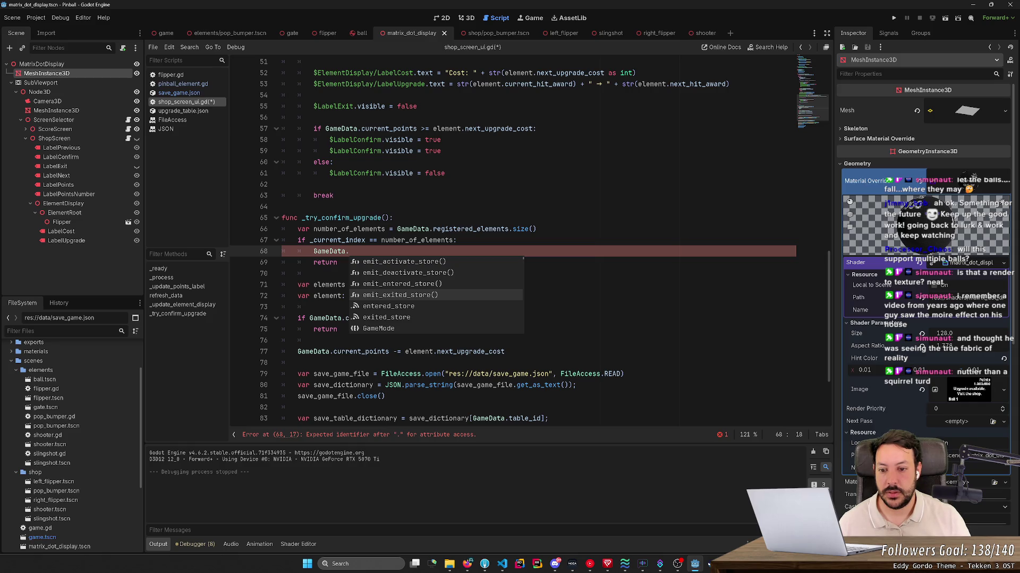
{"action": "key", "text": "Return"}
- Search all project files for emit_exited_store, finding its two matches
{"action": "double_click", "coordinate": [383, 251]}
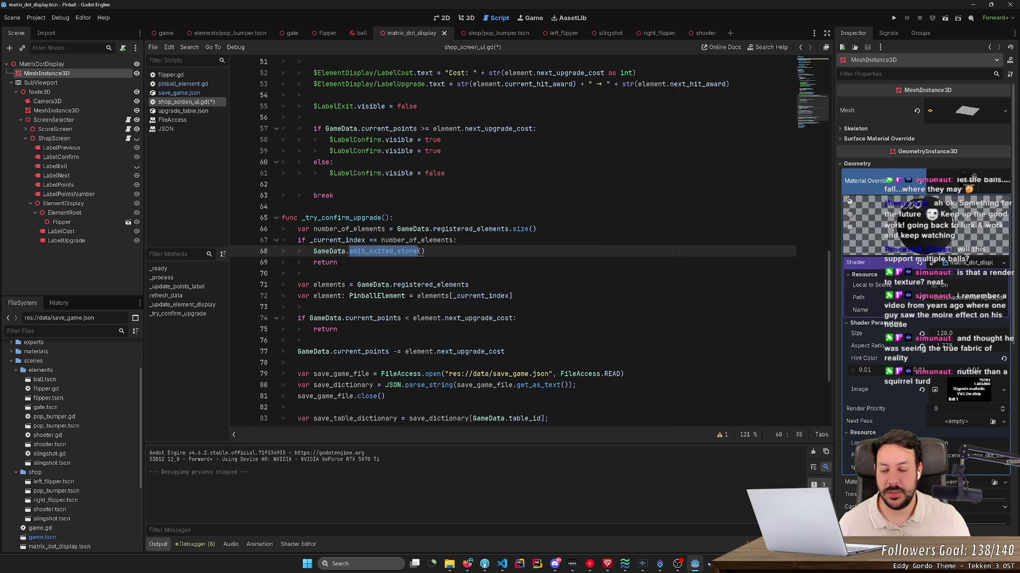
{"action": "key", "text": "ctrl+shift+f"}
{"action": "left_click", "coordinate": [508, 326]}
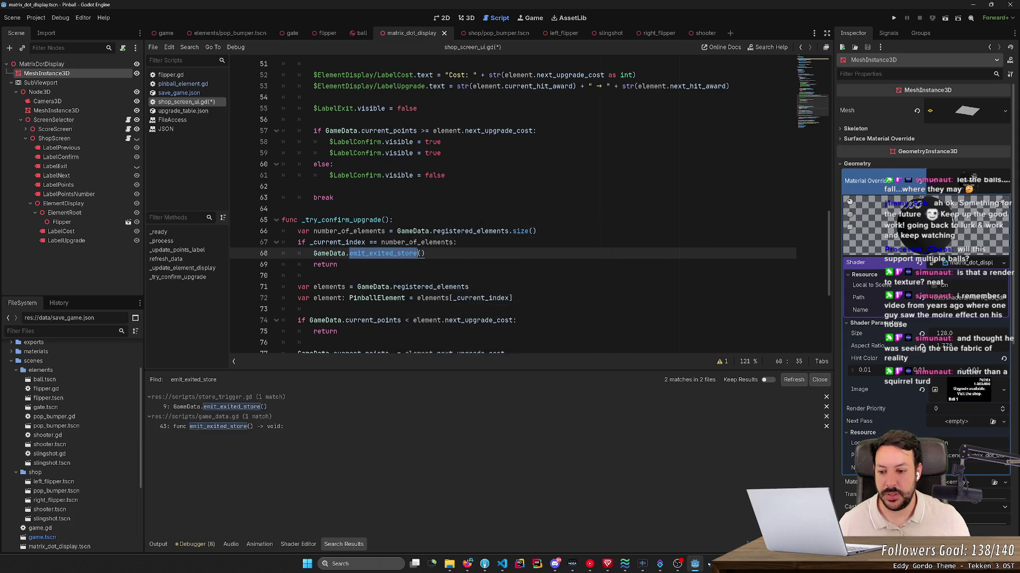
- Save shop_screen_ui.gd, then reopen store_trigger.gd at _on_ball_exited calling GameData.emit_exited_store()
{"action": "left_click", "coordinate": [299, 407]}
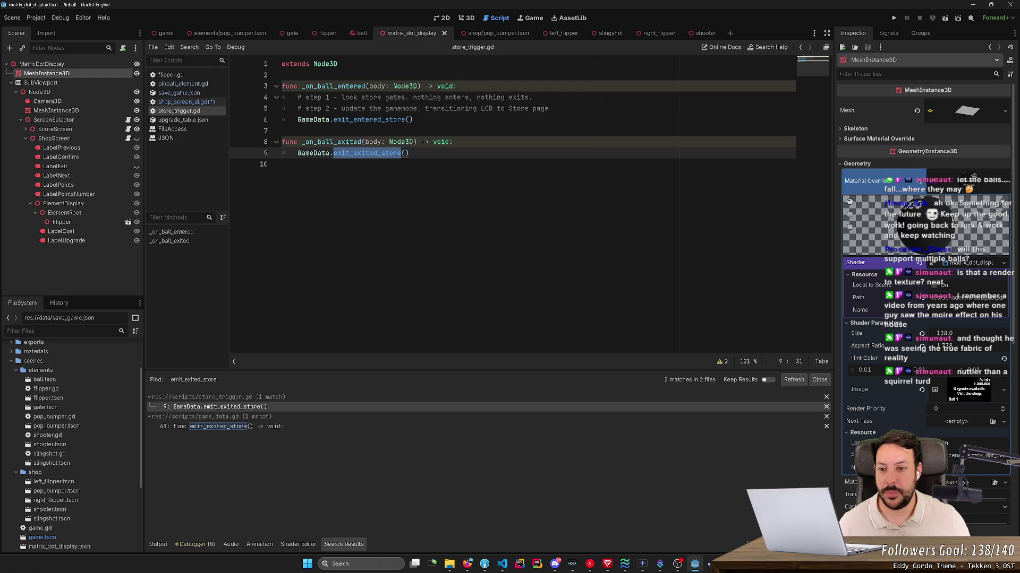
{"action": "key", "text": "alt+Left"}
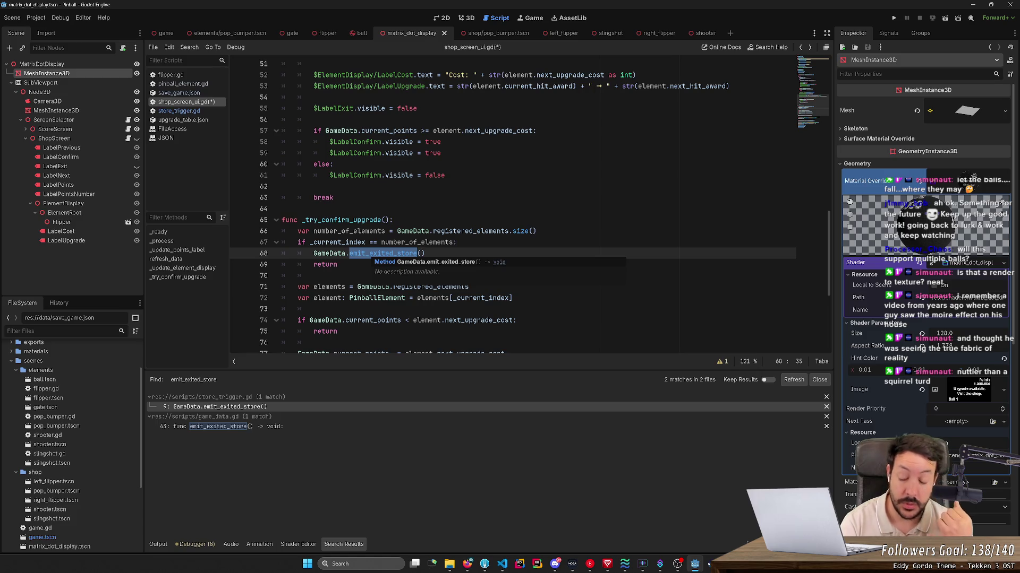
{"action": "key", "text": "ctrl+s"}
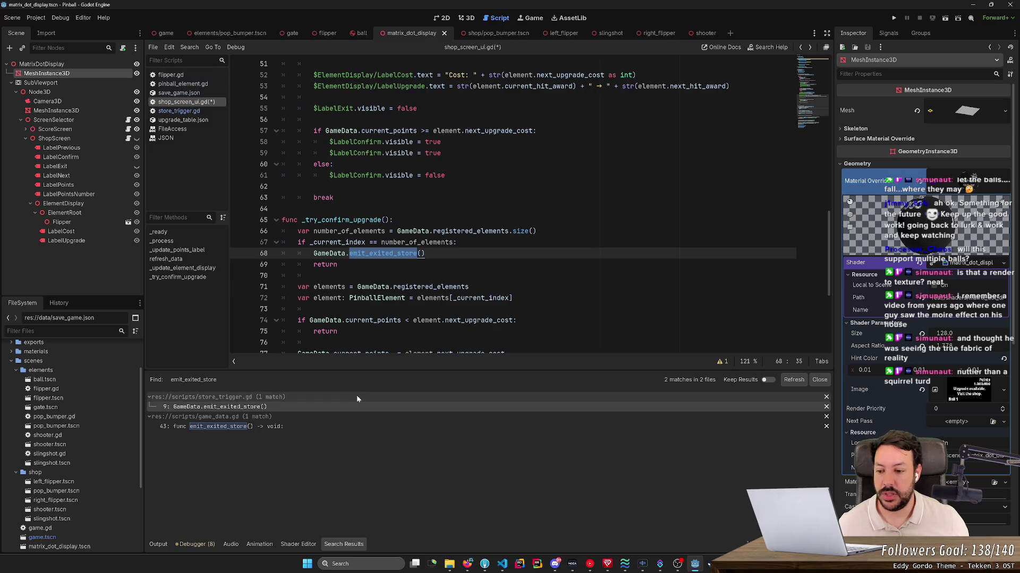
{"action": "left_click", "coordinate": [334, 412]}
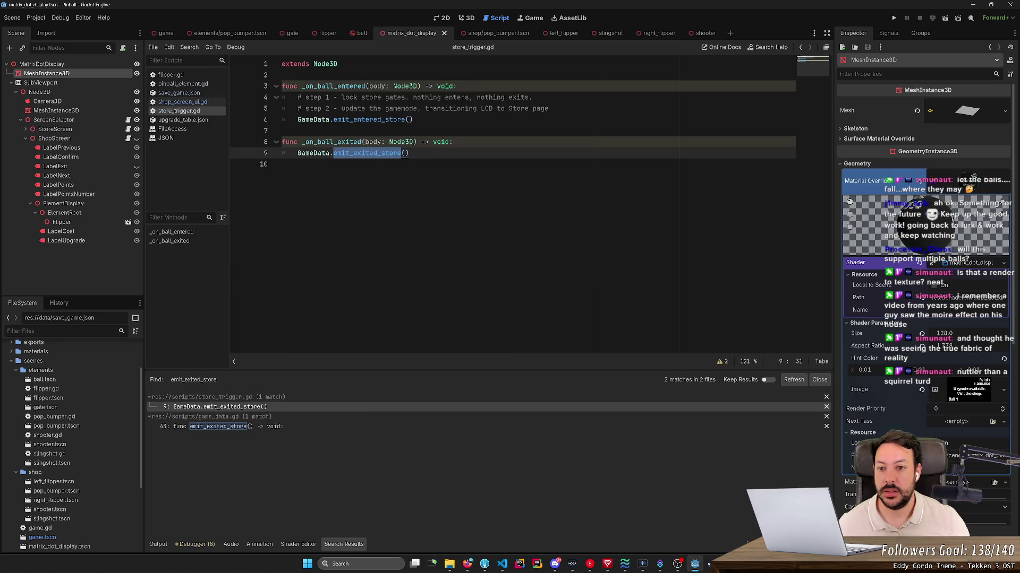
{"action": "left_click_drag", "start_coordinate": [281, 130], "coordinate": [281, 165]}
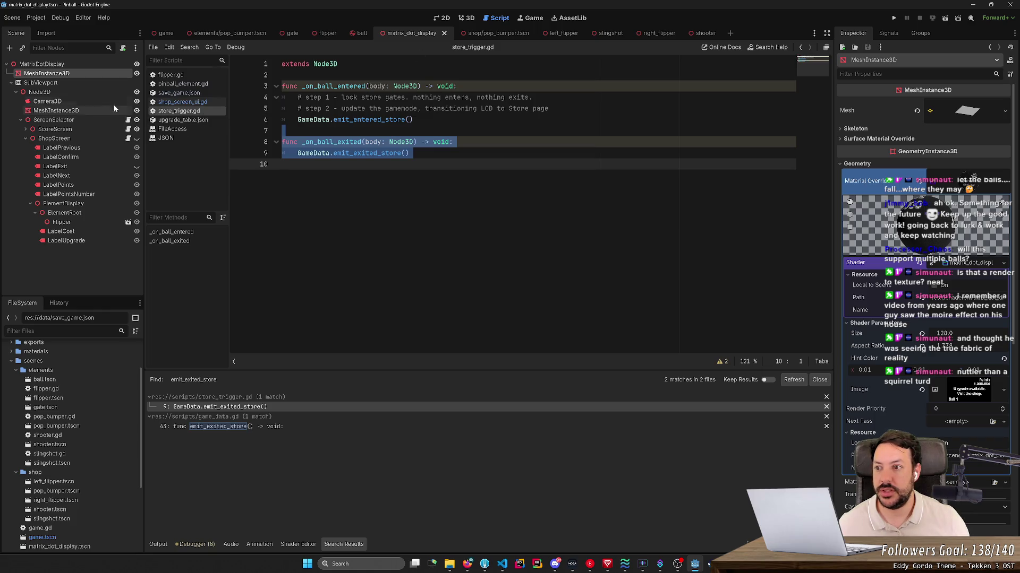
- In the game scene, disconnect the Store Area3D's body_exited signal from _on_ball_exited
{"action": "left_click", "coordinate": [165, 32]}
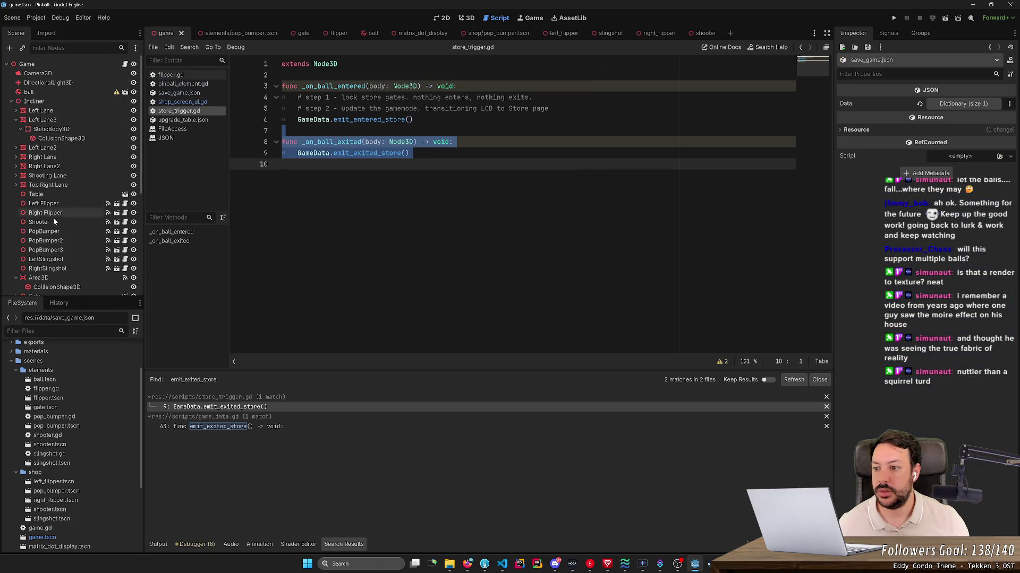
{"action": "scroll", "coordinate": [53, 239], "scroll_direction": "down", "scroll_amount": 5}
{"action": "scroll", "coordinate": [52, 246], "scroll_direction": "down", "scroll_amount": 2}
{"action": "left_click", "coordinate": [35, 259]}
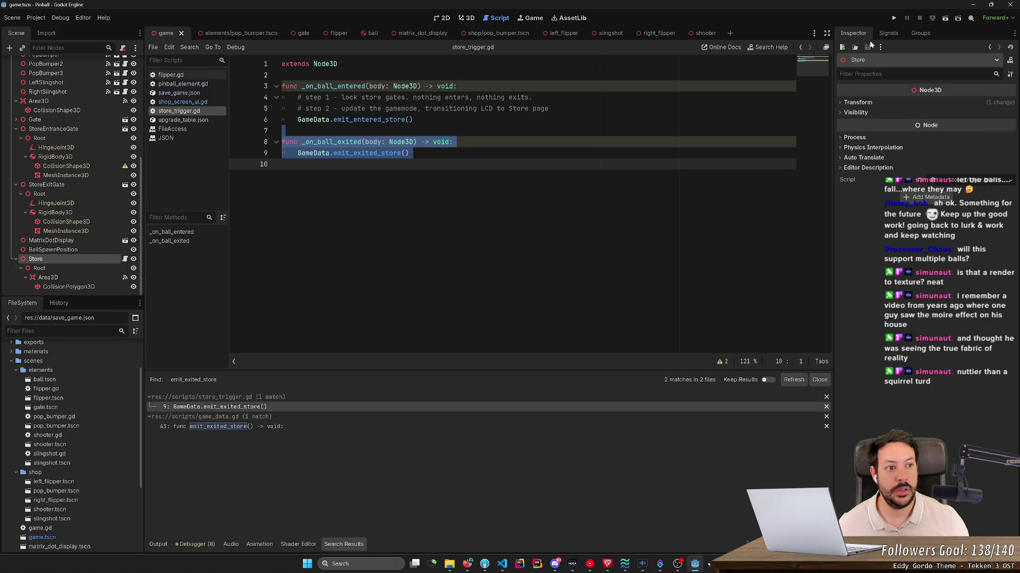
{"action": "left_click", "coordinate": [889, 33]}
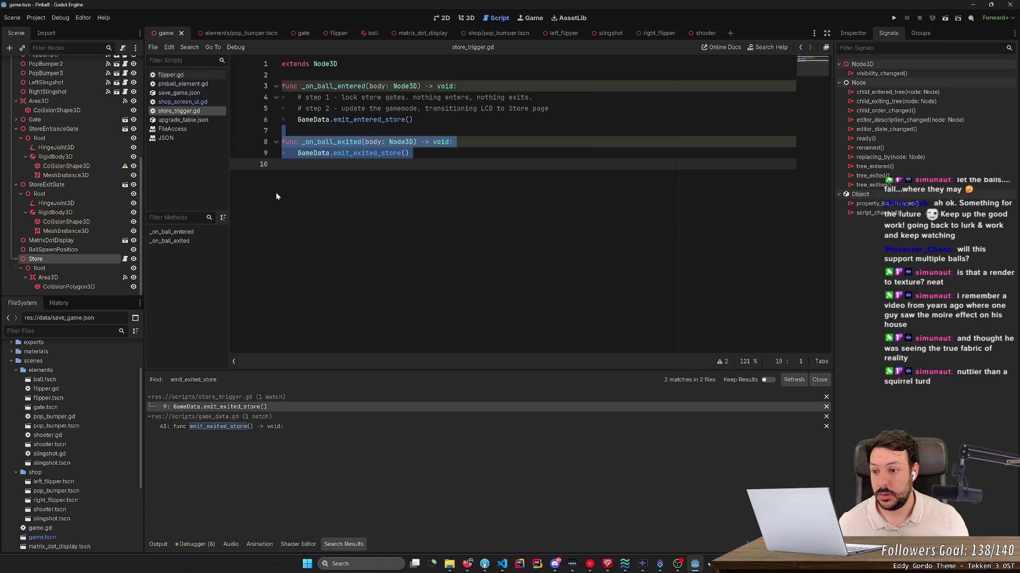
{"action": "left_click", "coordinate": [124, 279]}
{"action": "left_click_drag", "start_coordinate": [905, 137], "coordinate": [904, 141]}
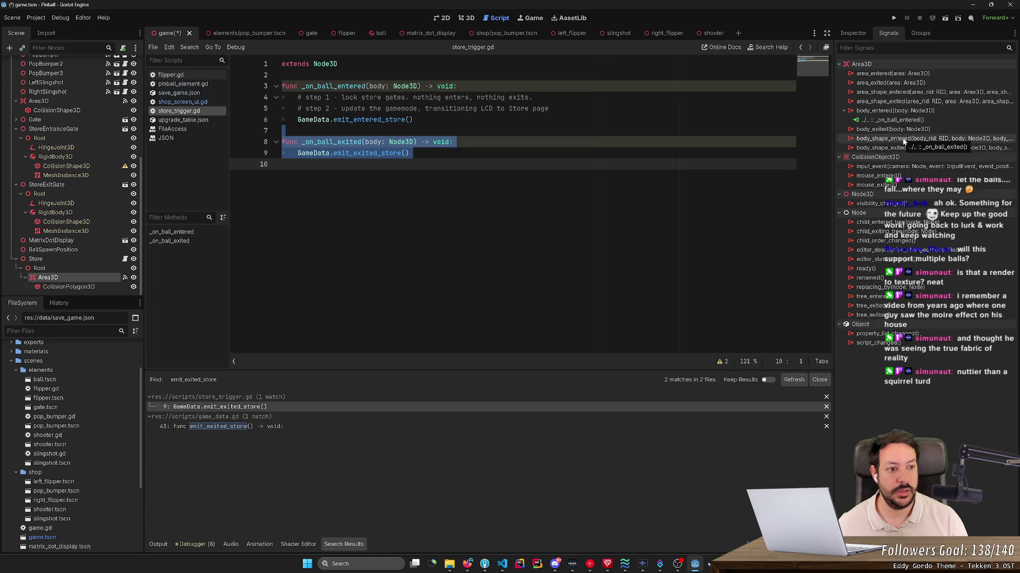
{"action": "left_click_drag", "start_coordinate": [904, 141], "coordinate": [904, 139]}
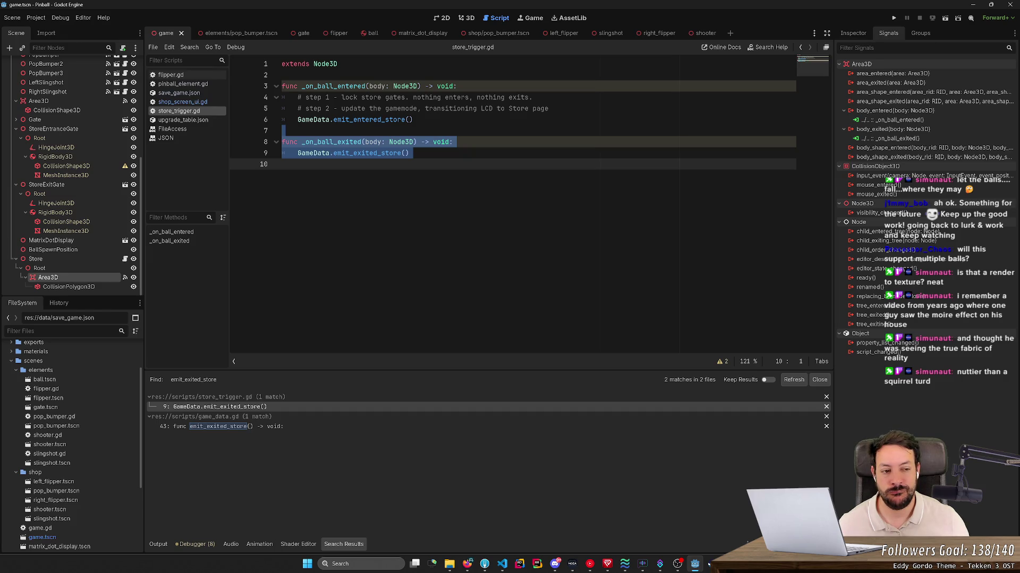
{"action": "left_click_drag", "start_coordinate": [904, 139], "coordinate": [892, 142]}
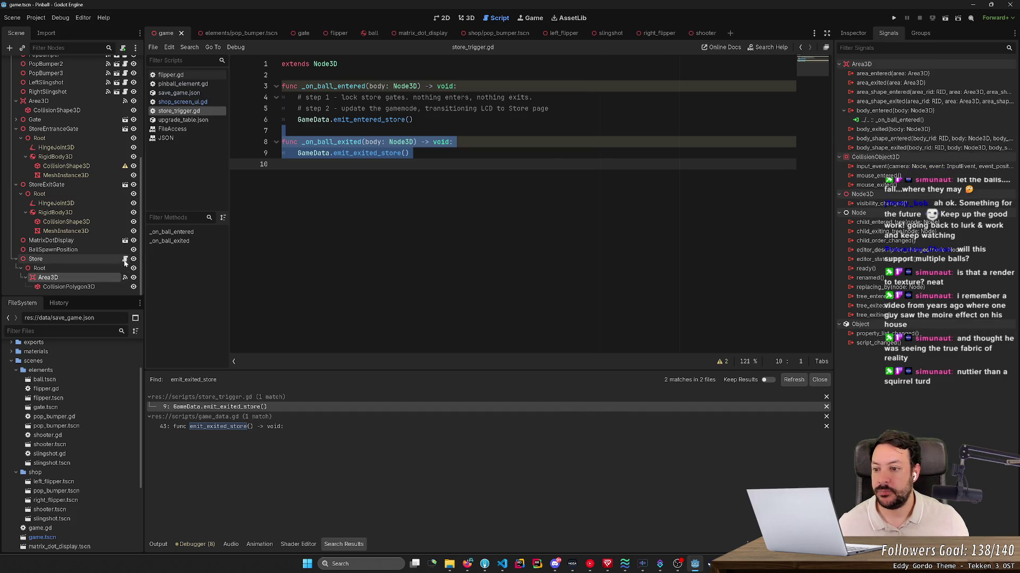
- Delete the _on_ball_exited function from store_trigger.gd, leaving _on_ball_entered calling emit_entered_store
{"action": "mouse_move", "coordinate": [282, 142]}
{"action": "left_mouse_down"}
{"action": "mouse_move", "coordinate": [340, 144]}
{"action": "mouse_move", "coordinate": [275, 165]}
{"action": "left_mouse_up"}
{"action": "key", "text": "BackSpace"}
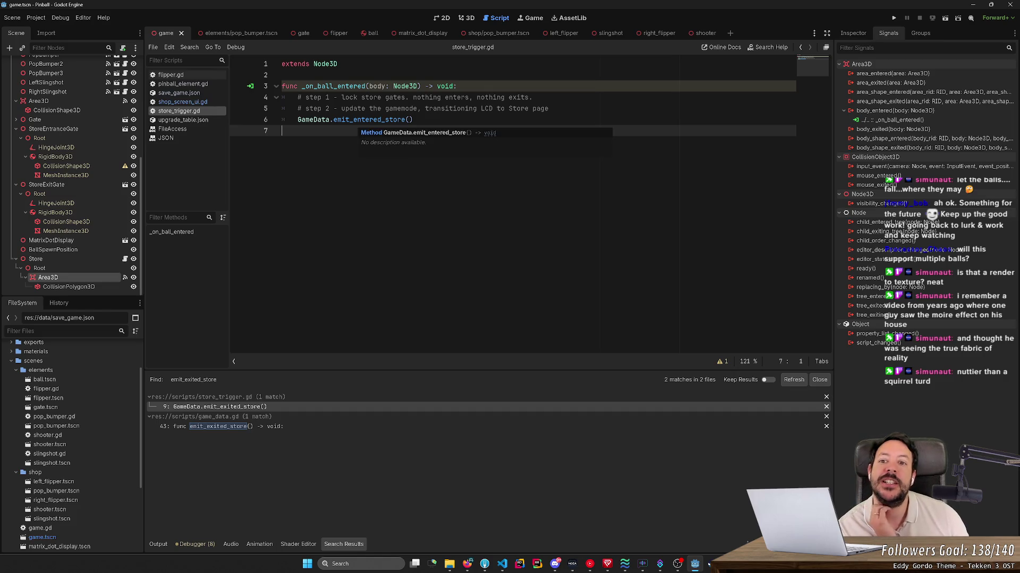
{"action": "double_click", "coordinate": [366, 120]}
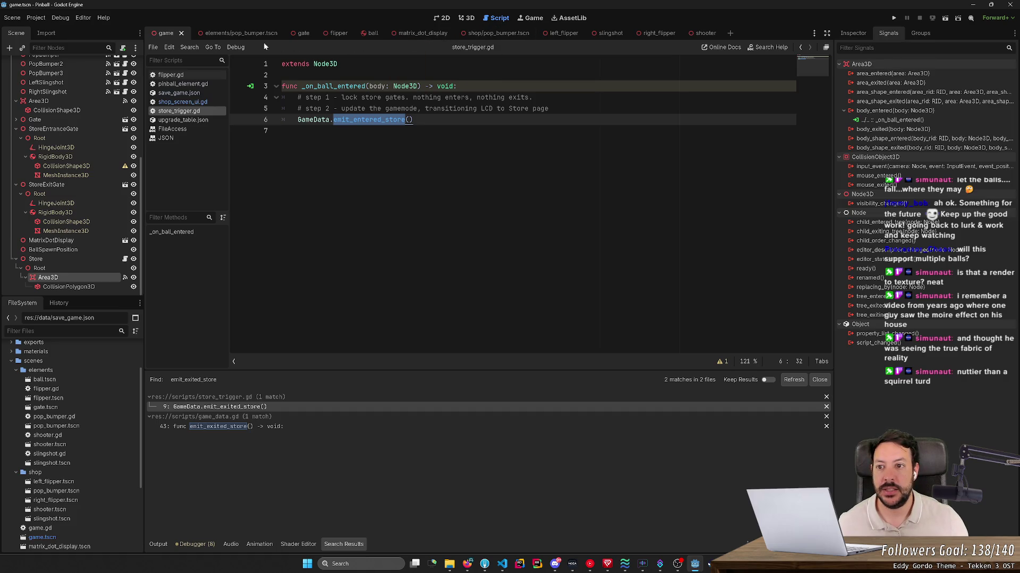
- Follow shop_screen_ui.gd's emit_exited_store call to its definition and exited_store signal in game_data.gd
{"action": "left_click", "coordinate": [182, 102]}
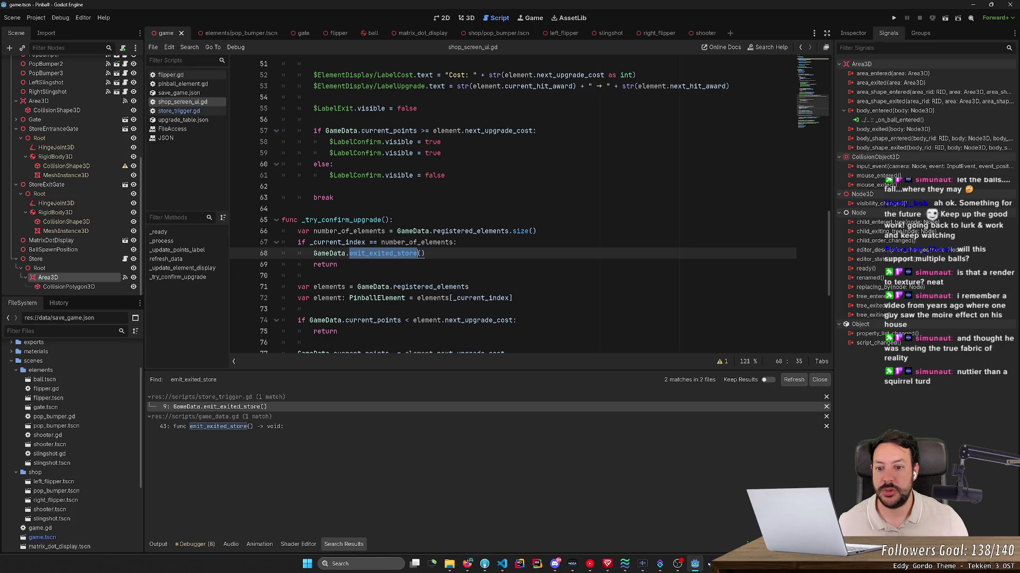
{"action": "key", "text": "End"}
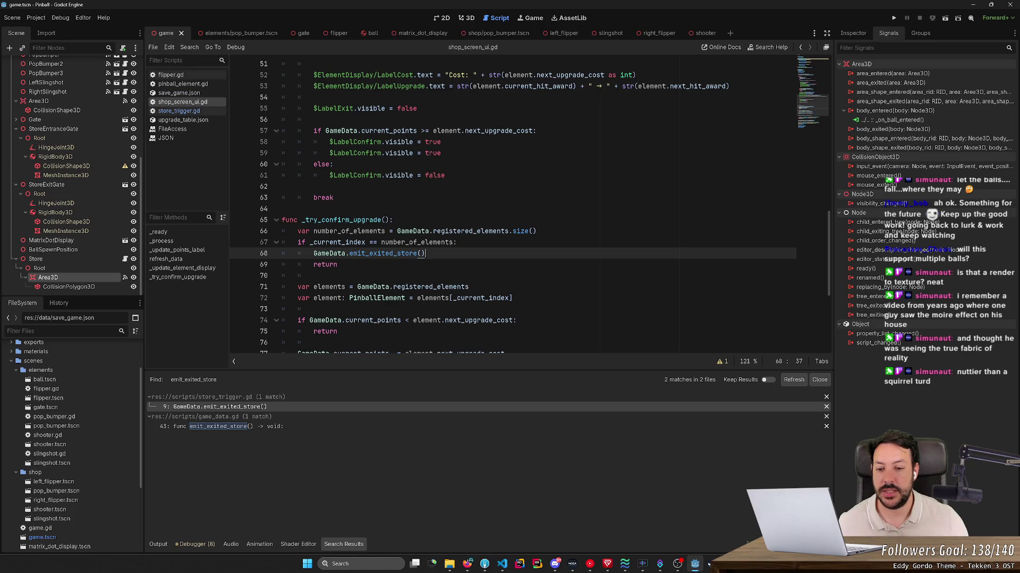
{"action": "double_click", "coordinate": [391, 257]}
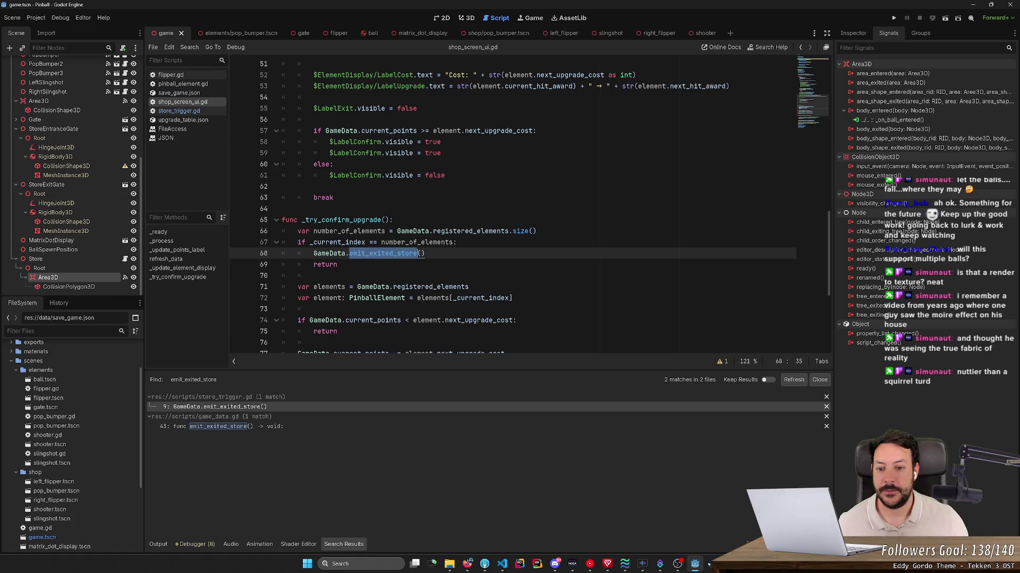
{"action": "left_click", "coordinate": [260, 426]}
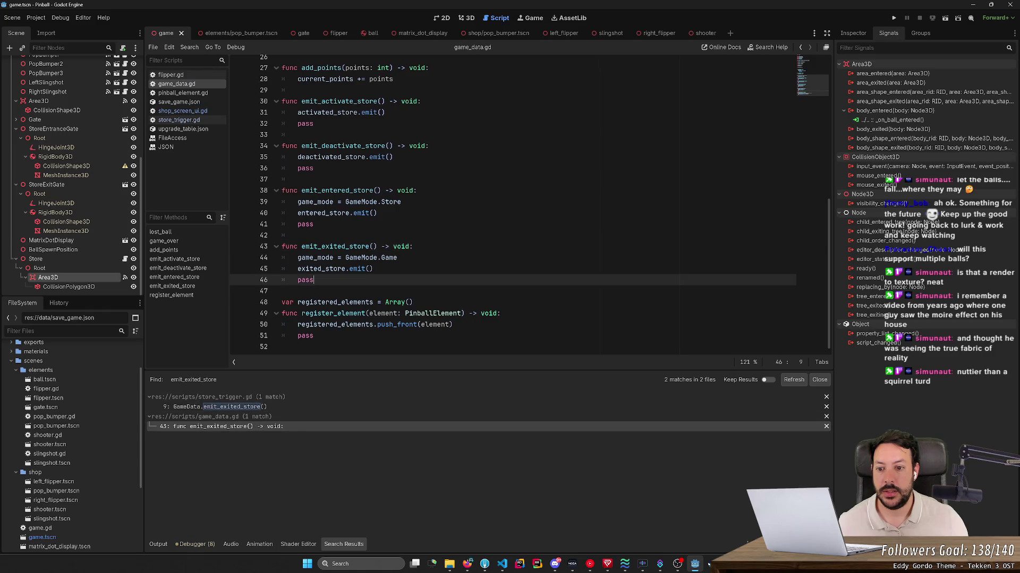
{"action": "double_click", "coordinate": [321, 269]}
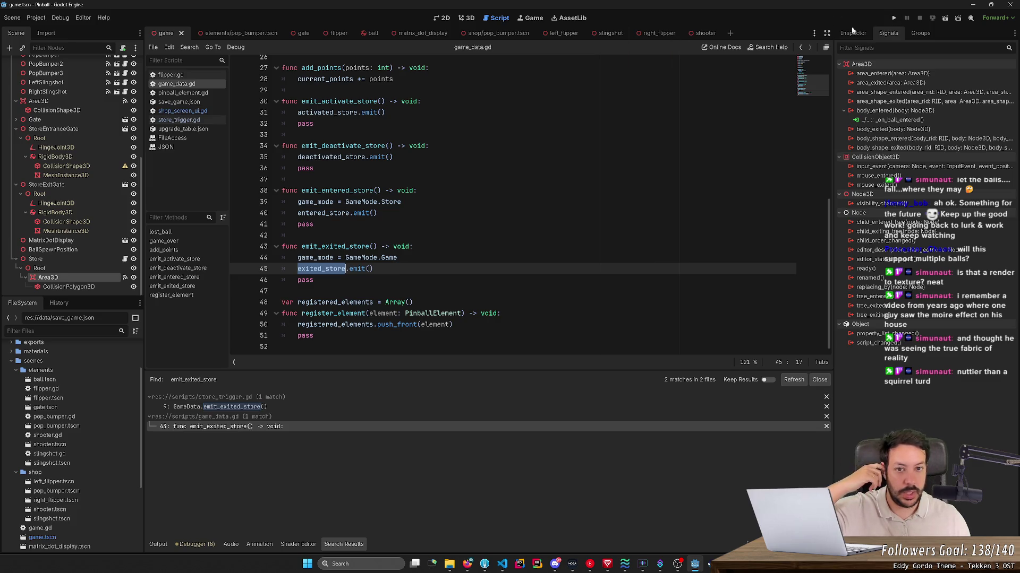
- Frame the store Area3D in the 3D view and orbit to look at the store gate area
{"action": "key", "text": "ctrl+F2"}
{"action": "key", "text": "f"}
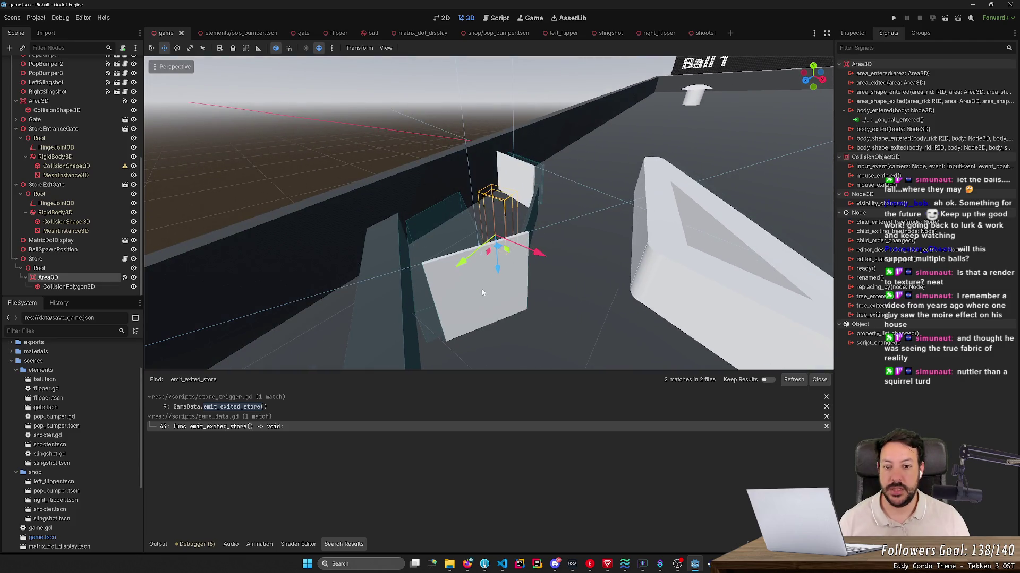
{"action": "left_click_drag", "start_coordinate": [482, 292], "coordinate": [535, 125]}
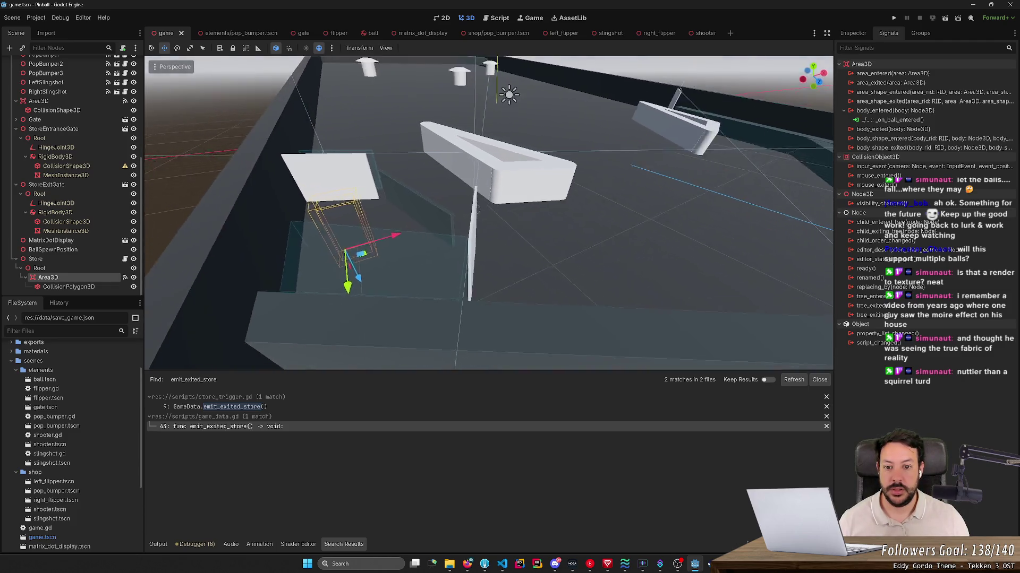
{"action": "left_click_drag", "start_coordinate": [476, 209], "coordinate": [448, 198]}
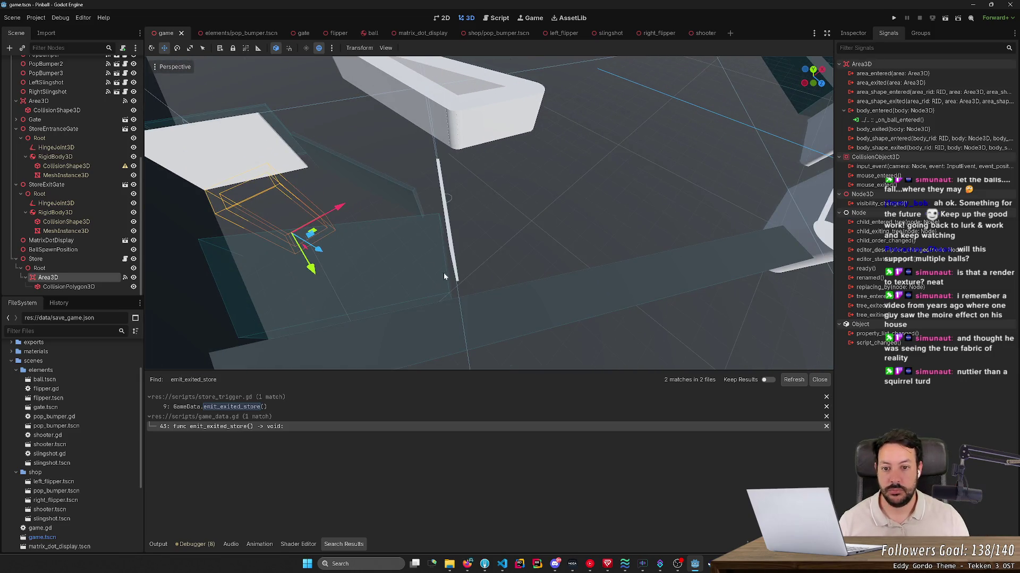
{"action": "scroll", "coordinate": [646, 231], "scroll_direction": "down", "scroll_amount": 3}
{"action": "scroll", "coordinate": [638, 233], "scroll_direction": "down", "scroll_amount": 3}
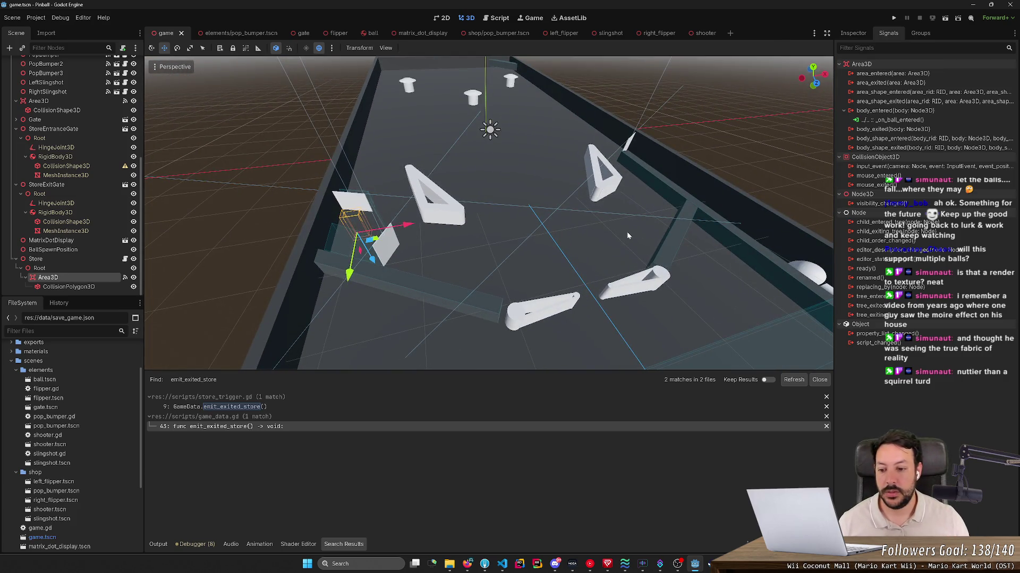
- Search the whole project for exited_store and open the screen_selector.gd match on line 7
{"action": "left_click", "coordinate": [258, 431]}
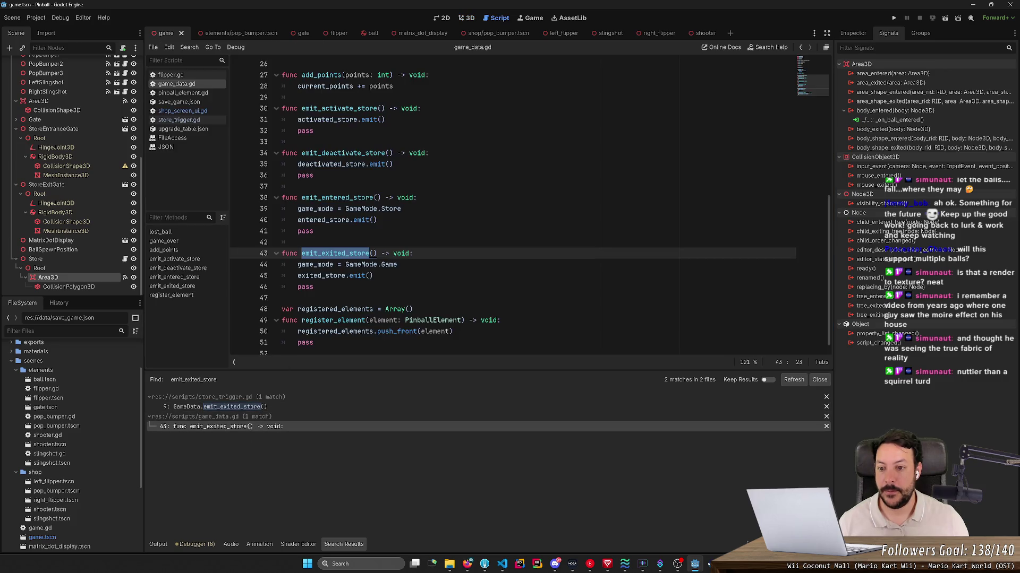
{"action": "left_click", "coordinate": [326, 276]}
{"action": "double_click", "coordinate": [326, 276]}
{"action": "key", "text": "ctrl+shift+f"}
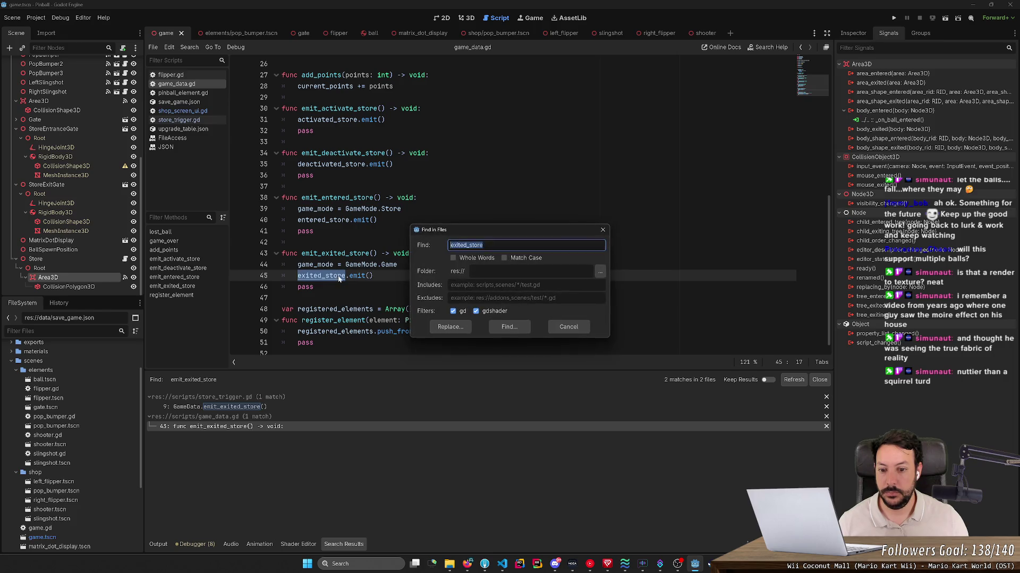
{"action": "left_click", "coordinate": [497, 323]}
{"action": "left_click", "coordinate": [239, 406]}
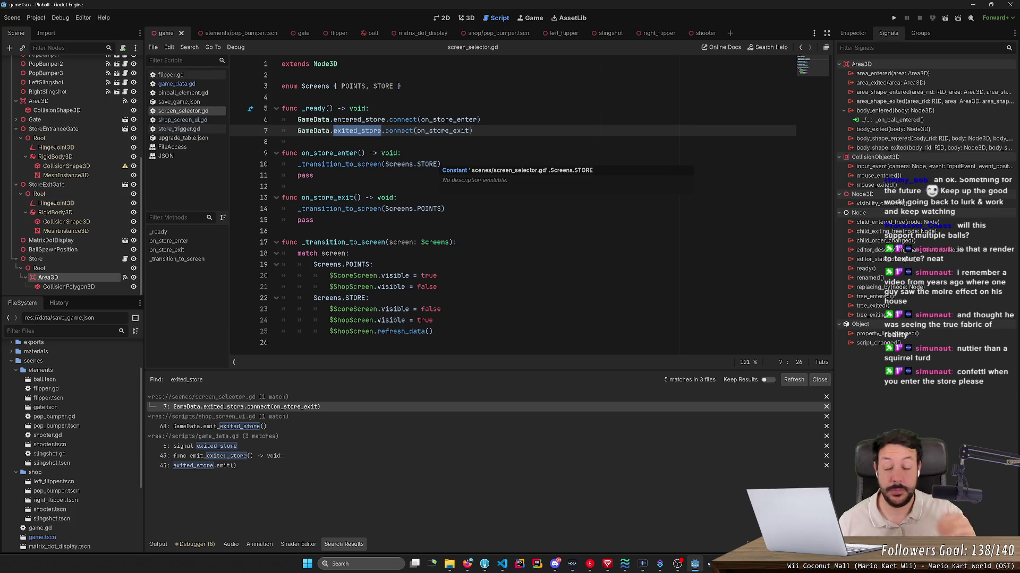
{"action": "scroll", "coordinate": [109, 59], "scroll_direction": "up", "scroll_amount": 3}
{"action": "scroll", "coordinate": [109, 59], "scroll_direction": "up", "scroll_amount": 3}
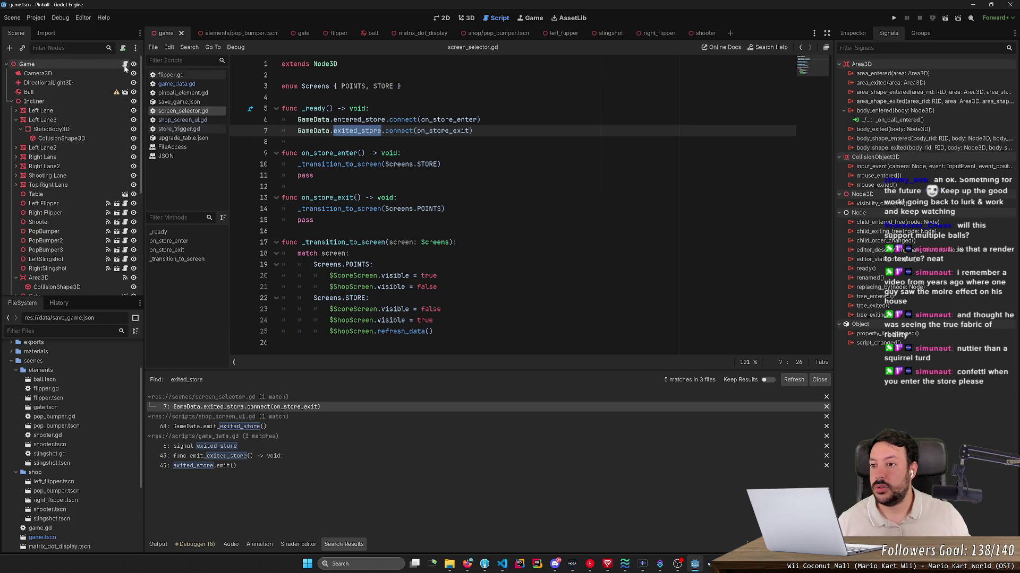
- Review game.gd lines 61–73: timer cleanup, emit_activate_store, deactivate_store and the gate rotation line
{"action": "left_click", "coordinate": [125, 65]}
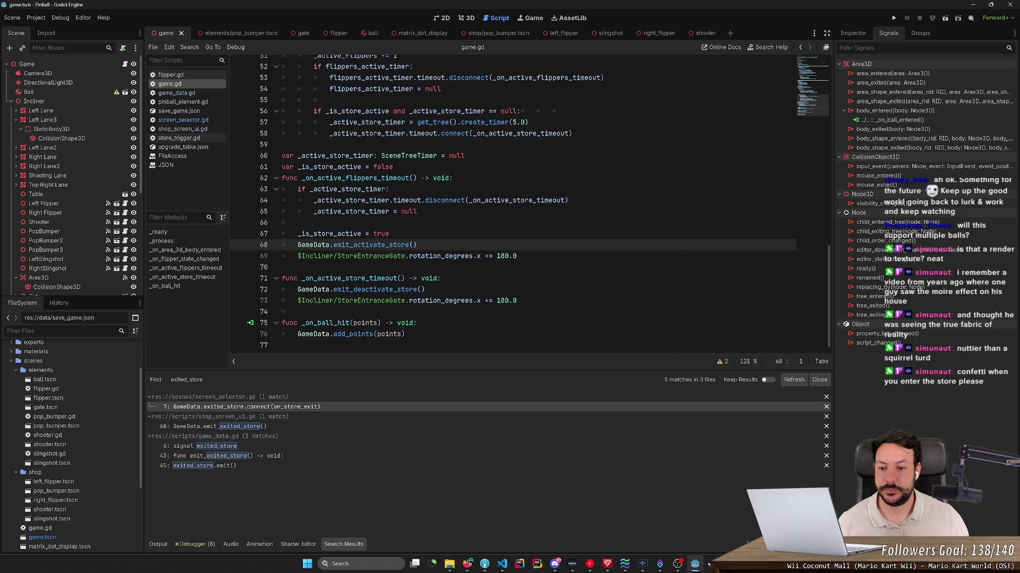
{"action": "left_click_drag", "start_coordinate": [517, 300], "coordinate": [282, 166]}
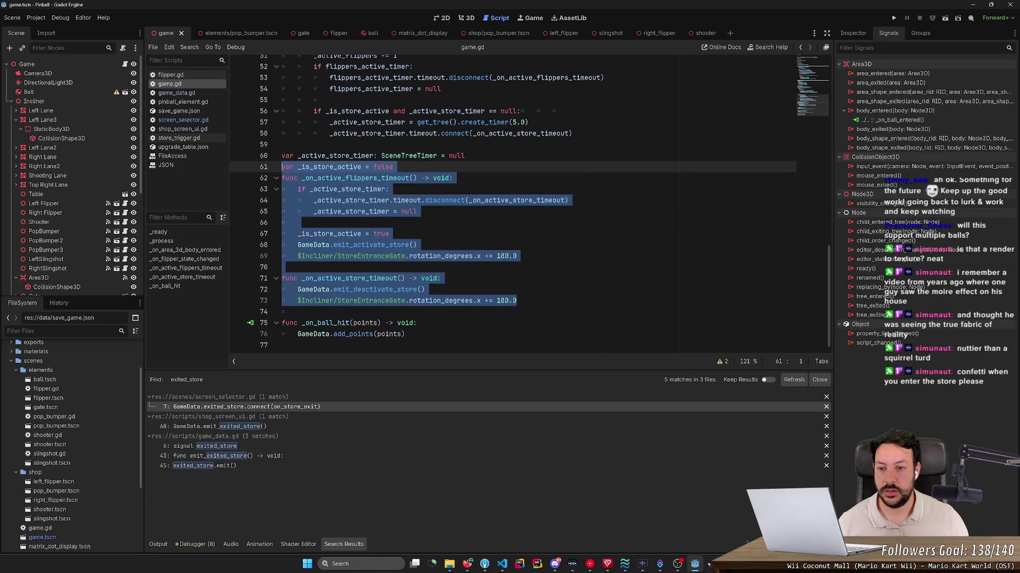
{"action": "scroll", "coordinate": [242, 162], "scroll_direction": "up", "scroll_amount": 3}
{"action": "scroll", "coordinate": [242, 162], "scroll_direction": "up", "scroll_amount": 7}
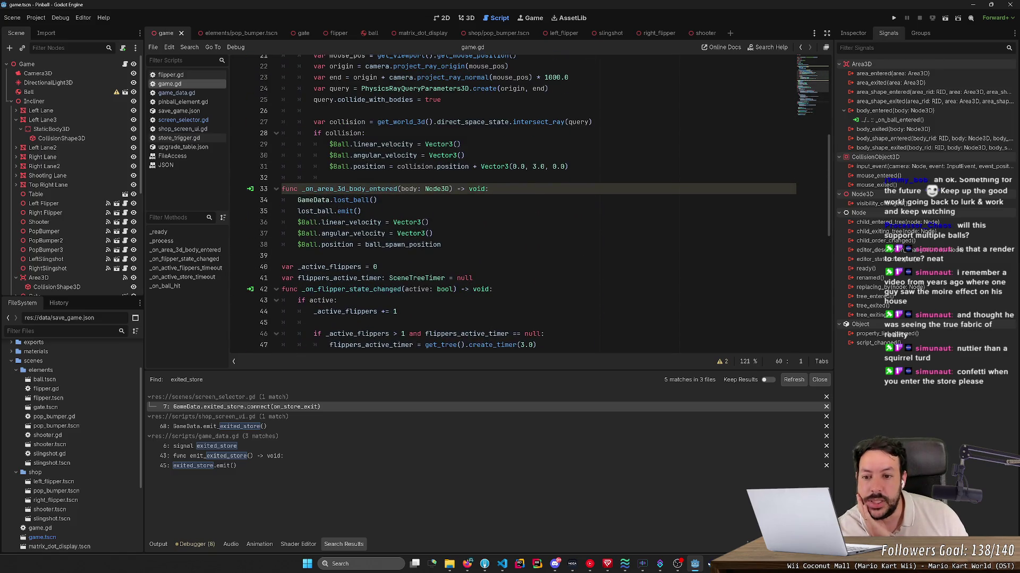
{"action": "scroll", "coordinate": [534, 199], "scroll_direction": "up", "scroll_amount": 5}
{"action": "scroll", "coordinate": [534, 200], "scroll_direction": "up", "scroll_amount": 2}
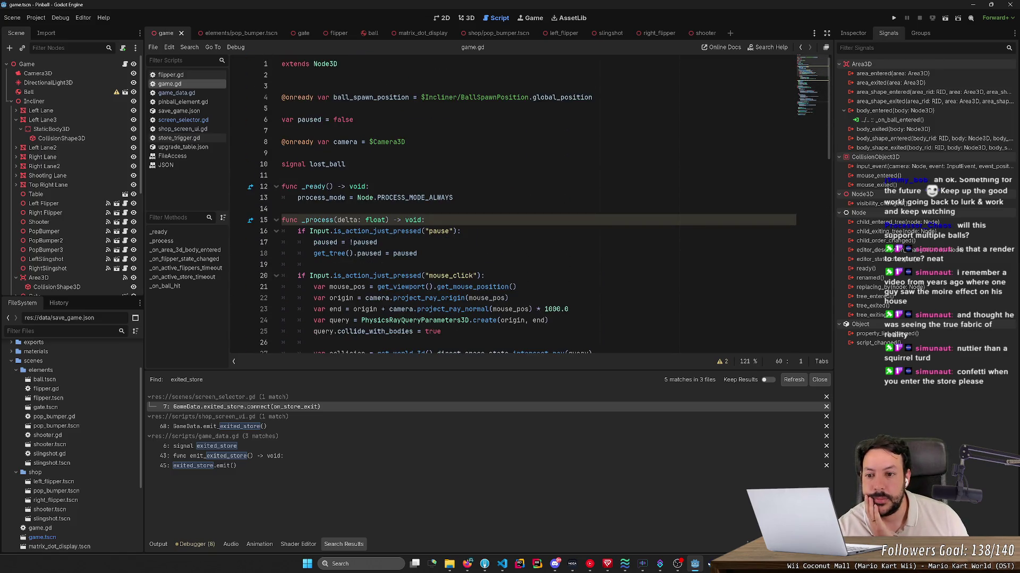
{"action": "scroll", "coordinate": [534, 207], "scroll_direction": "down", "scroll_amount": 1}
{"action": "scroll", "coordinate": [534, 207], "scroll_direction": "down", "scroll_amount": 3}
{"action": "scroll", "coordinate": [534, 207], "scroll_direction": "down", "scroll_amount": 3}
{"action": "scroll", "coordinate": [533, 207], "scroll_direction": "down", "scroll_amount": 5}
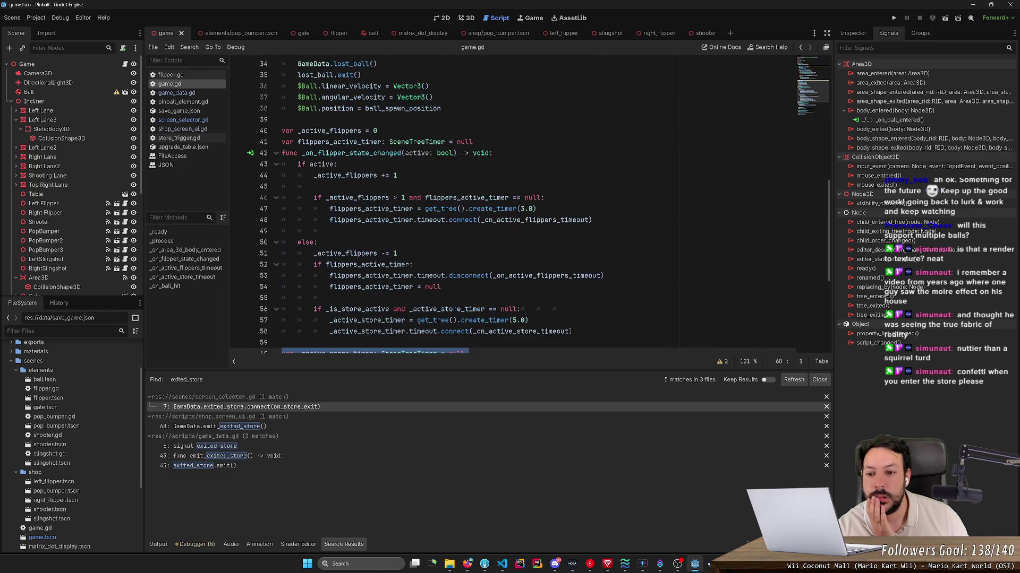
{"action": "scroll", "coordinate": [530, 208], "scroll_direction": "down", "scroll_amount": 3}
{"action": "scroll", "coordinate": [530, 207], "scroll_direction": "up", "scroll_amount": 1}
{"action": "scroll", "coordinate": [530, 208], "scroll_direction": "down", "scroll_amount": 3}
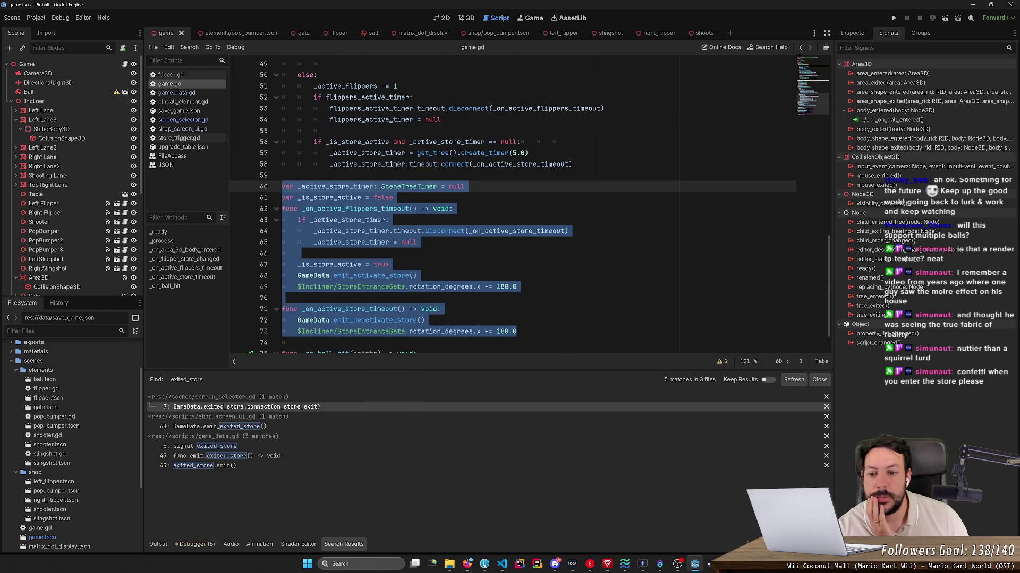
{"action": "left_click", "coordinate": [530, 209]}
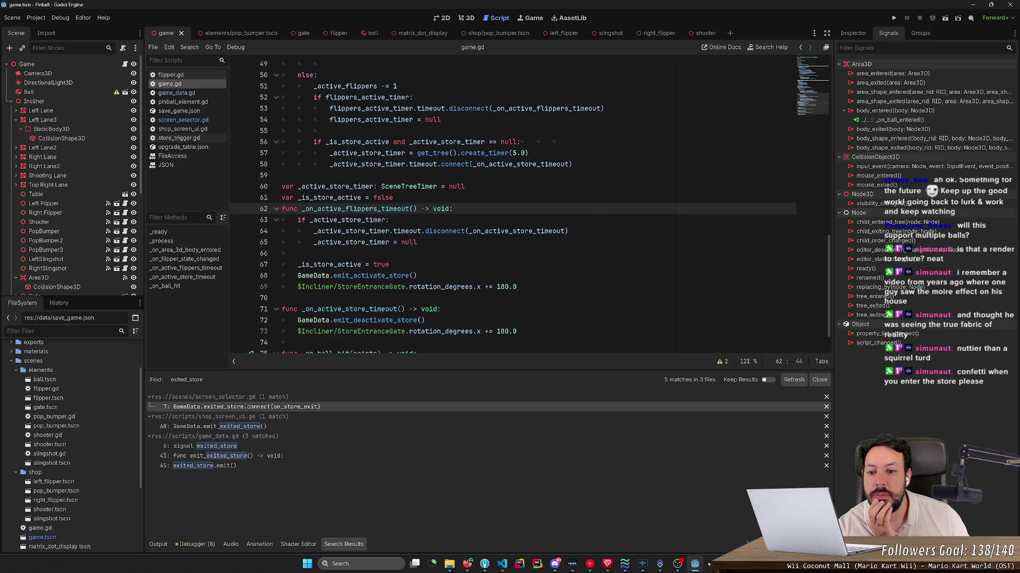
{"action": "double_click", "coordinate": [375, 275]}
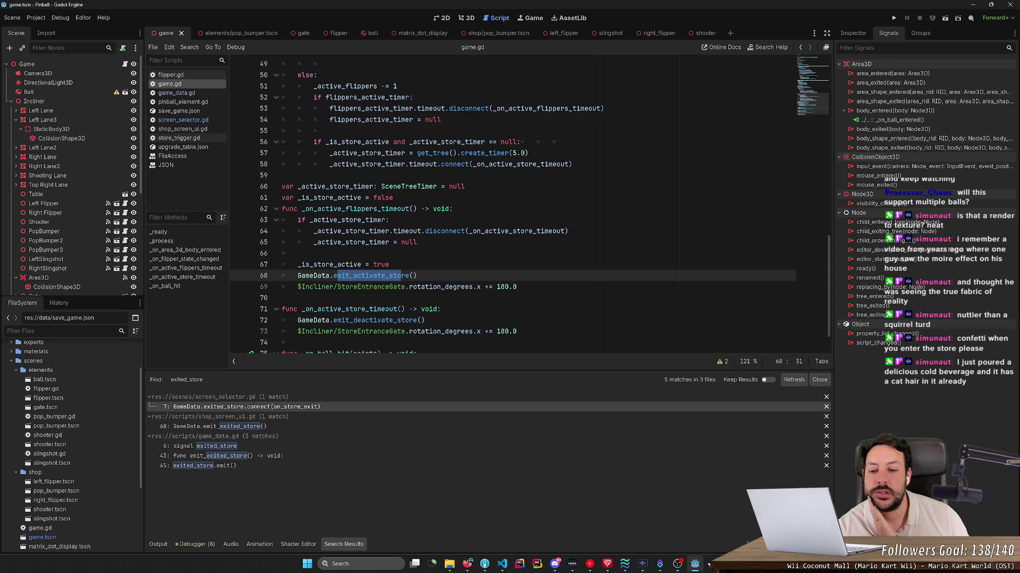
{"action": "left_click_drag", "start_coordinate": [352, 320], "coordinate": [417, 321]}
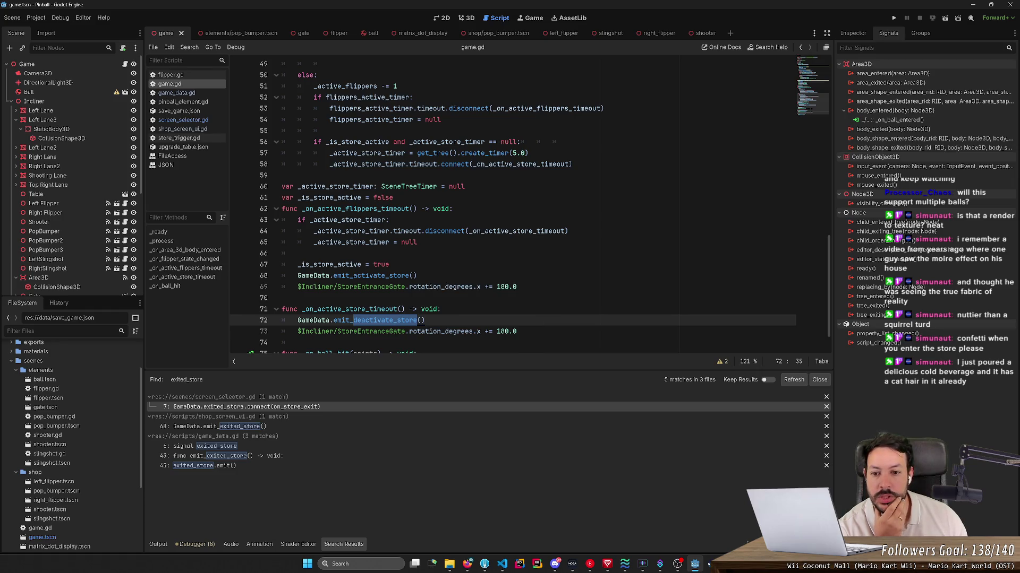
{"action": "left_click_drag", "start_coordinate": [417, 242], "coordinate": [282, 209]}
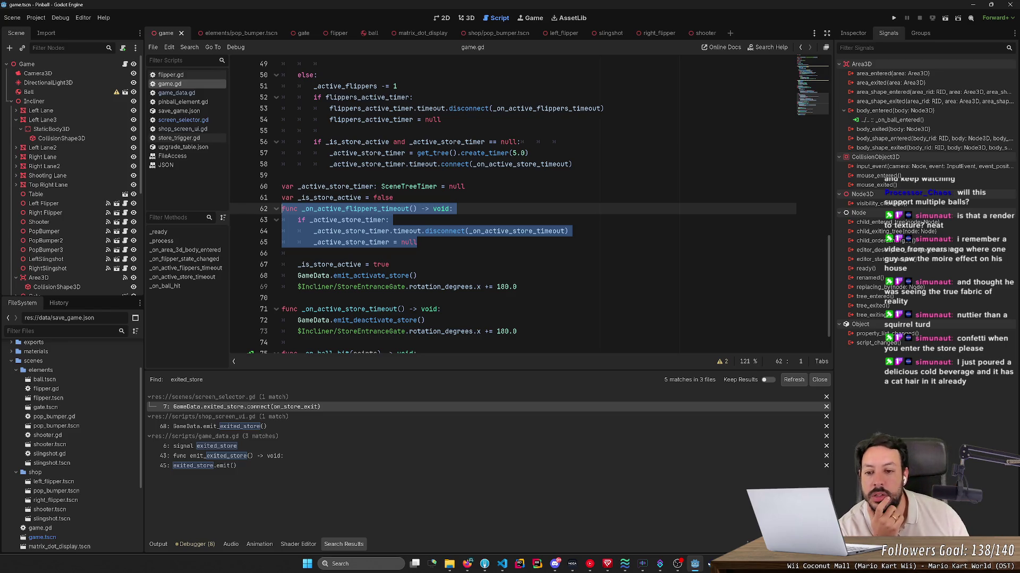
{"action": "key", "text": "Down"}
{"action": "key", "text": "Down"}
{"action": "key", "text": "Down"}
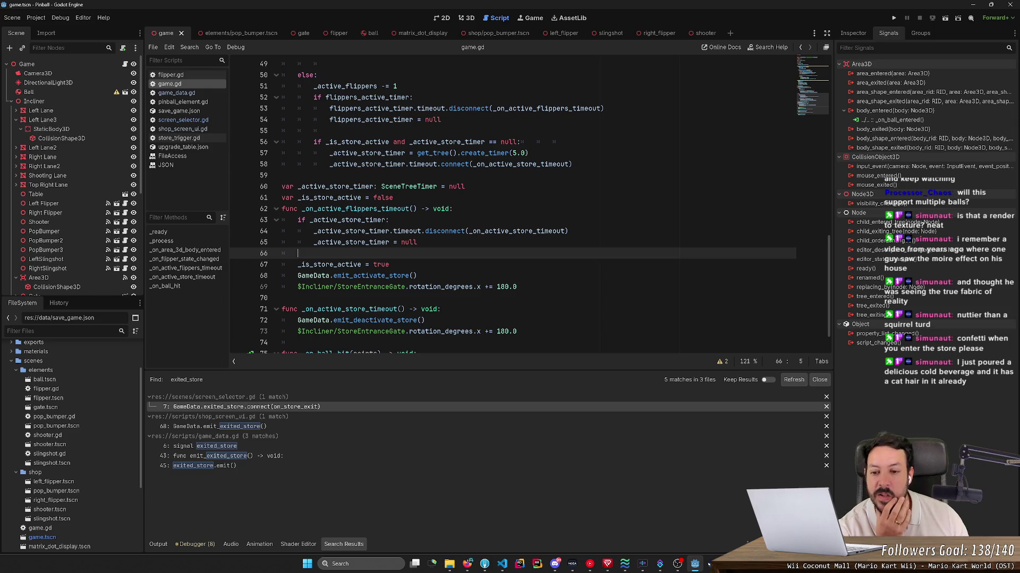
{"action": "left_click_drag", "start_coordinate": [333, 275], "coordinate": [418, 276]}
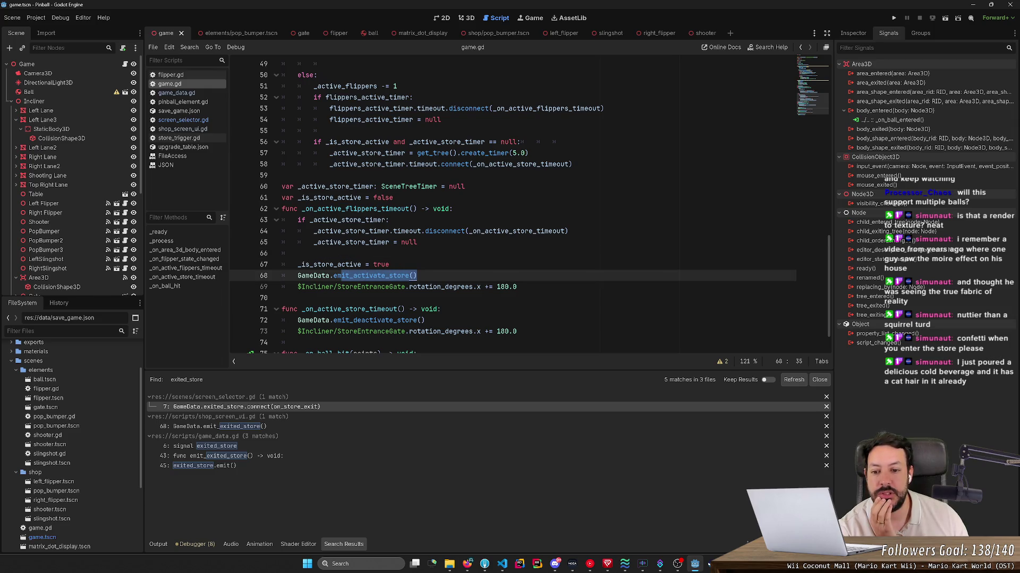
{"action": "key", "text": "Down"}
{"action": "key", "text": "shift+End"}
{"action": "key", "text": "End"}
{"action": "scroll", "coordinate": [530, 204], "scroll_direction": "down", "scroll_amount": 1}
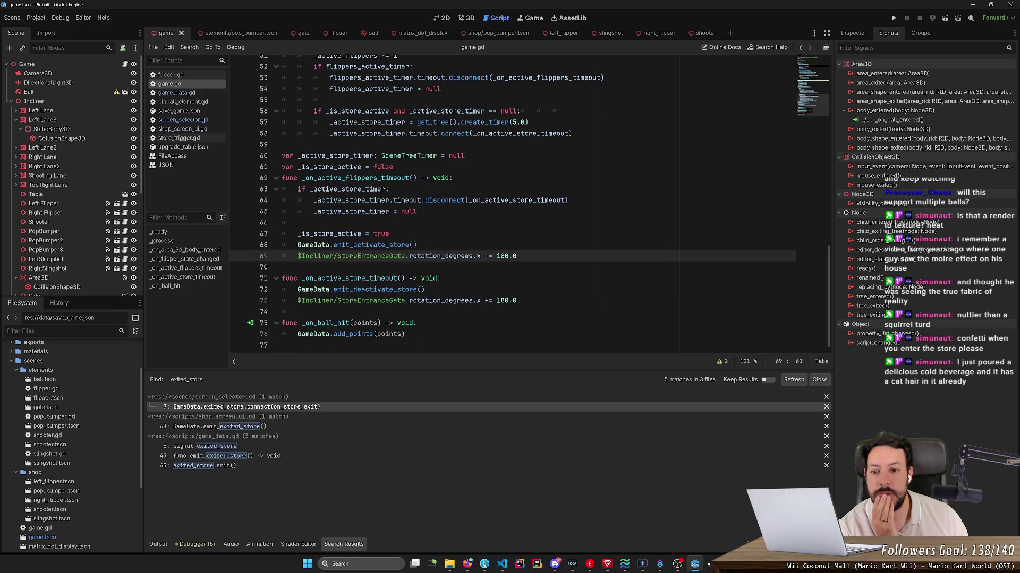
{"action": "scroll", "coordinate": [545, 201], "scroll_direction": "up", "scroll_amount": 10}
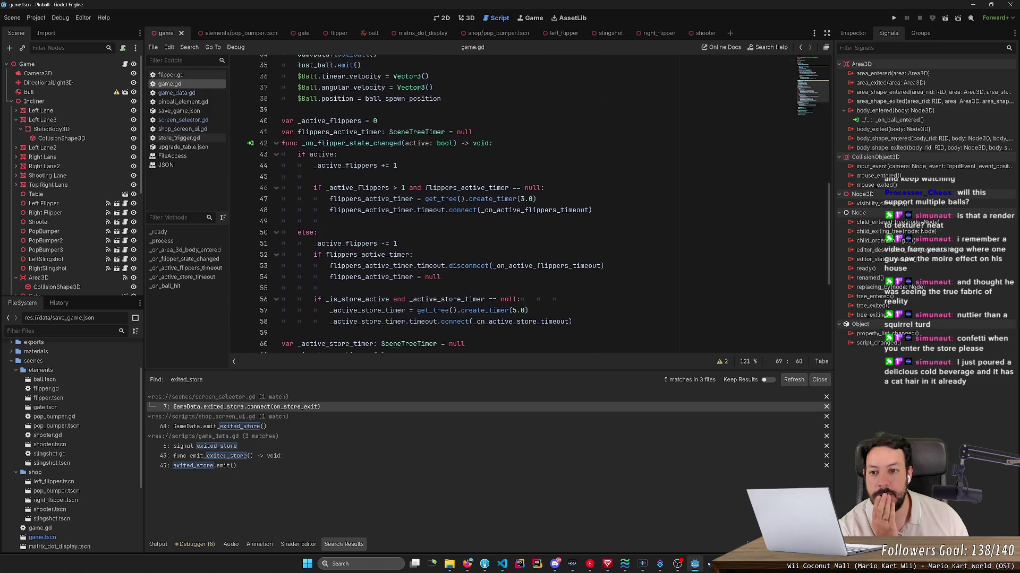
{"action": "scroll", "coordinate": [545, 201], "scroll_direction": "up", "scroll_amount": 3}
{"action": "scroll", "coordinate": [545, 201], "scroll_direction": "up", "scroll_amount": 3}
- Add GameData.exited_store.connect(_on_exited_store) in game.gd's _ready after line 13
{"action": "left_click", "coordinate": [494, 165]}
{"action": "key", "text": "Return"}
{"action": "type", "text": "GameDat"}
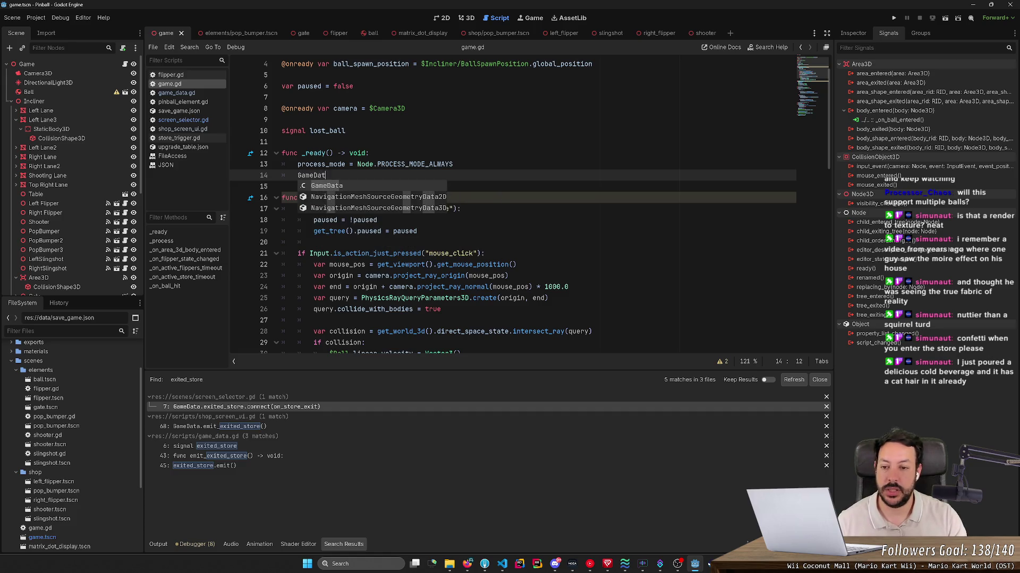
{"action": "type", "text": "a."}
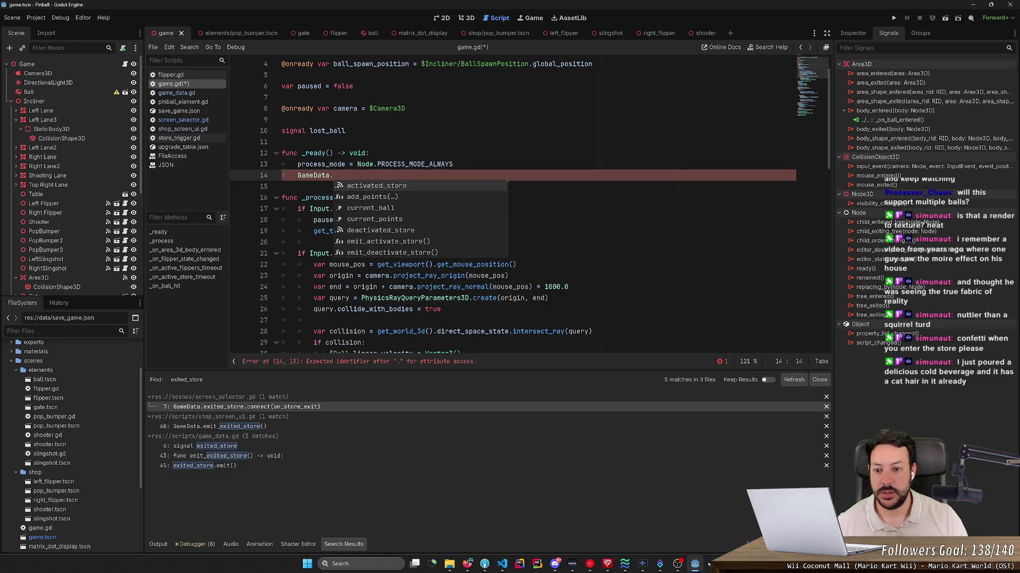
{"action": "type", "text": "exi"}
{"action": "key", "text": "Return"}
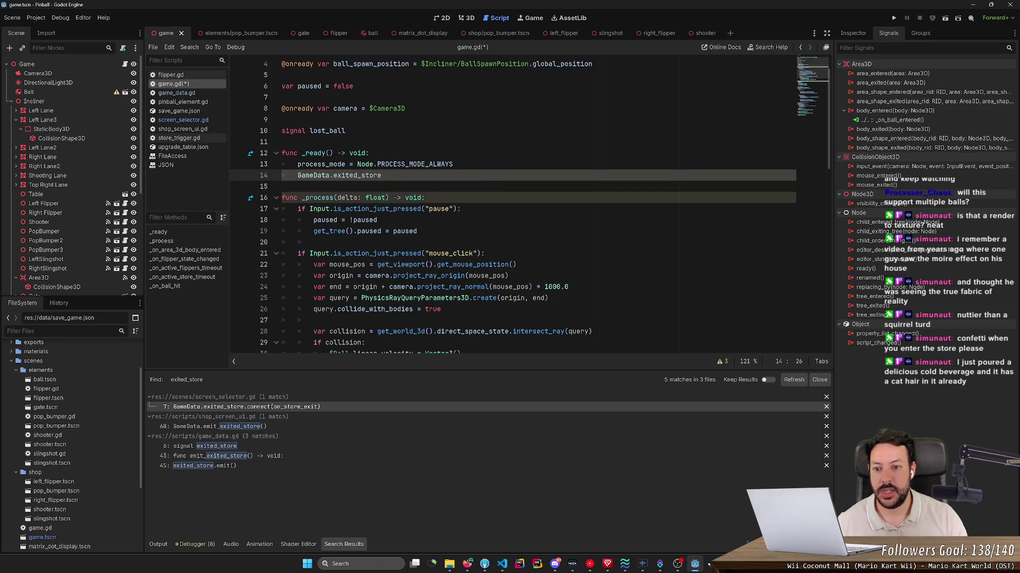
{"action": "type", "text": ".connect"}
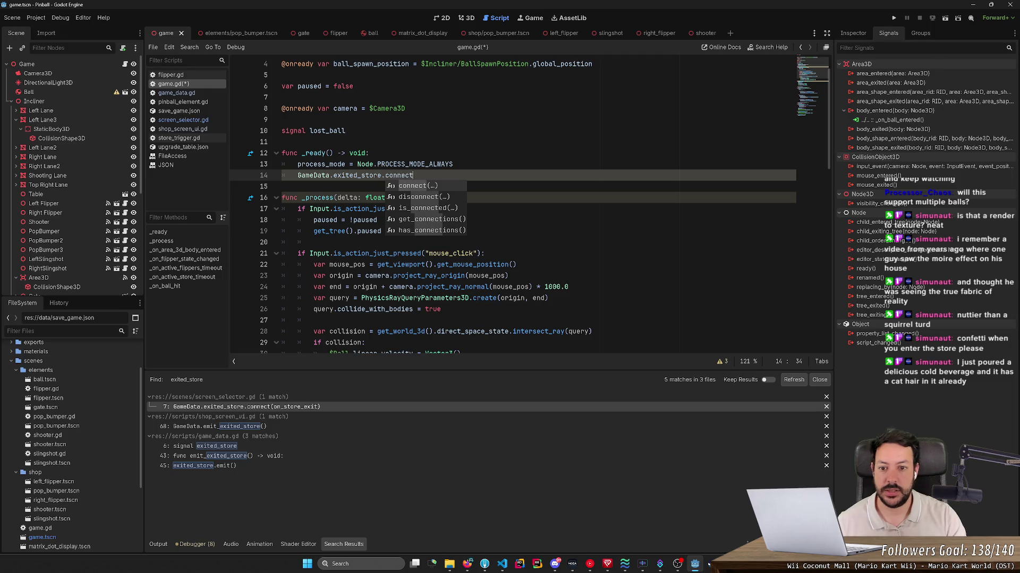
{"action": "key", "text": "Return"}
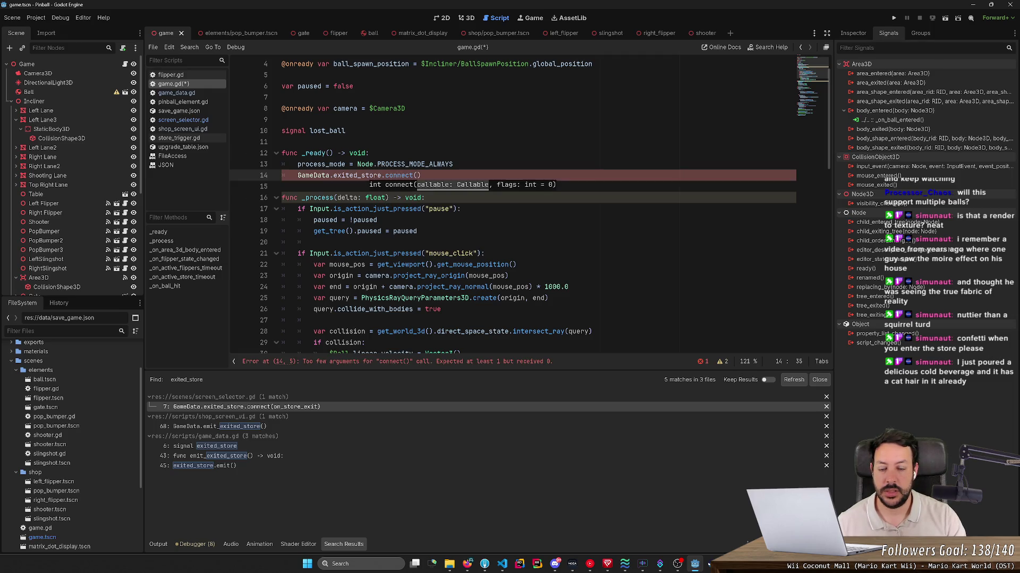
{"action": "scroll", "coordinate": [509, 207], "scroll_direction": "down", "scroll_amount": 2}
{"action": "scroll", "coordinate": [510, 207], "scroll_direction": "down", "scroll_amount": 3}
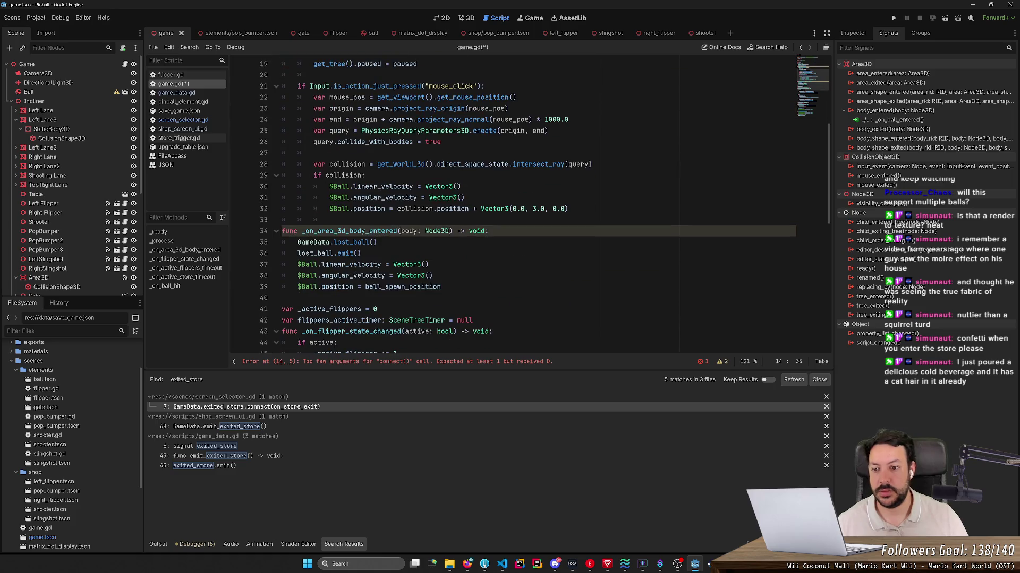
{"action": "type", "text": "_on_"}
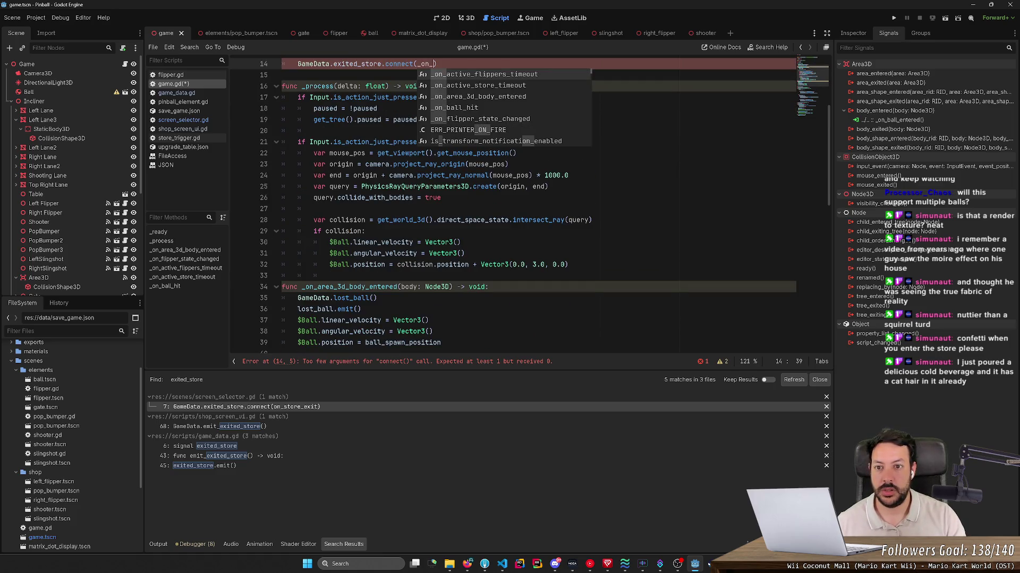
{"action": "type", "text": "exited_store"}
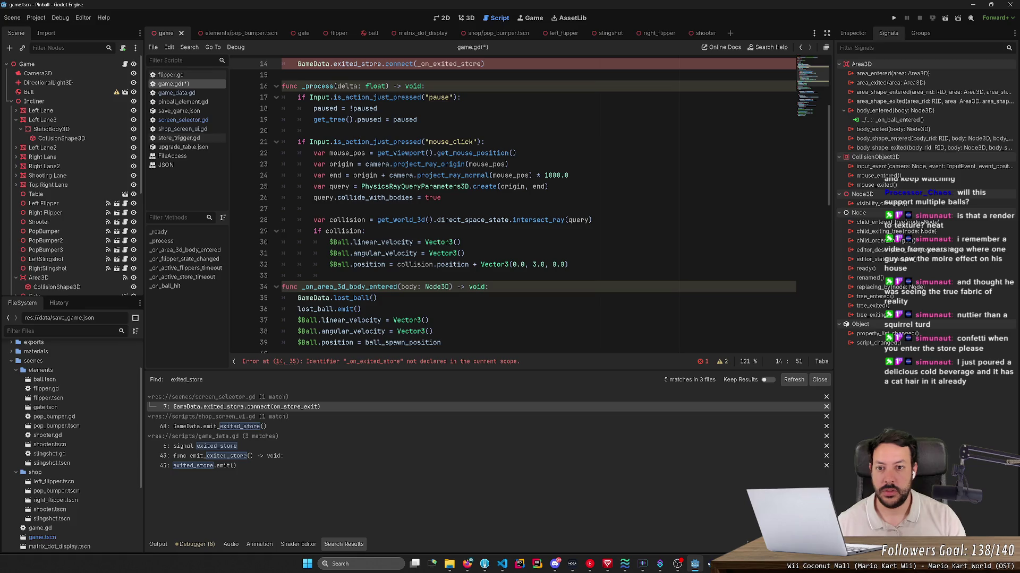
{"action": "scroll", "coordinate": [530, 205], "scroll_direction": "up", "scroll_amount": 2}
{"action": "scroll", "coordinate": [530, 205], "scroll_direction": "down", "scroll_amount": 4}
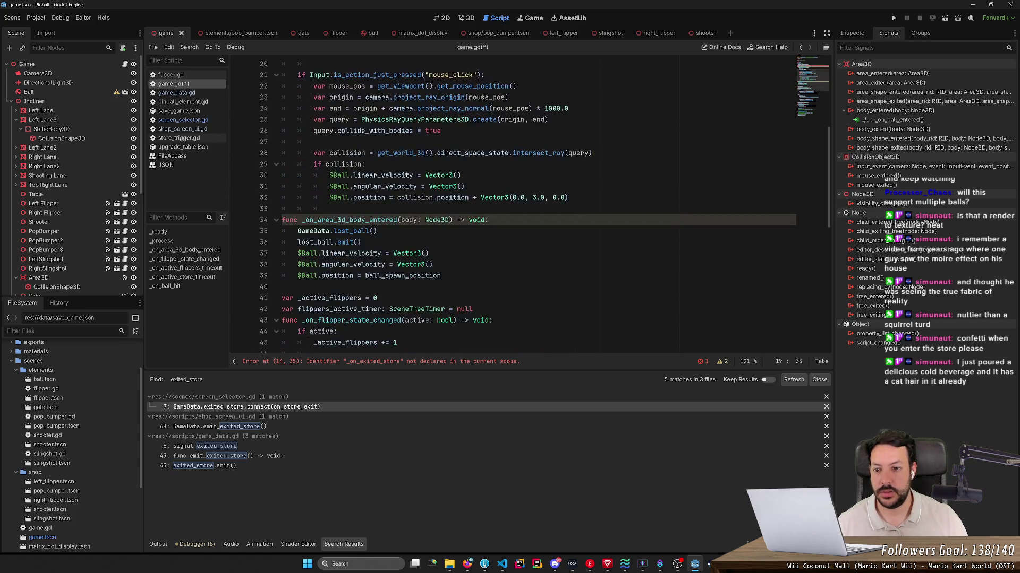
{"action": "scroll", "coordinate": [530, 205], "scroll_direction": "down", "scroll_amount": 5}
{"action": "scroll", "coordinate": [530, 205], "scroll_direction": "down", "scroll_amount": 3}
{"action": "scroll", "coordinate": [530, 205], "scroll_direction": "down", "scroll_amount": 3}
- Add a stub func _on_exited_store(): pass at the end of game.gd and save
{"action": "key", "text": "ctrl+End"}
{"action": "key", "text": "Return"}
{"action": "type", "text": "fun "}
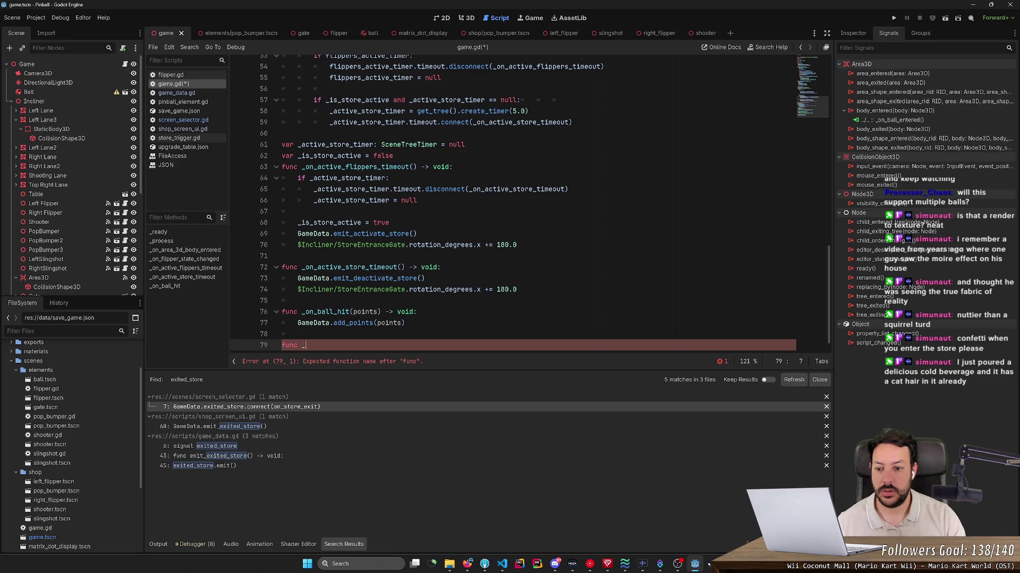
{"action": "type", "text": " on_exit"}
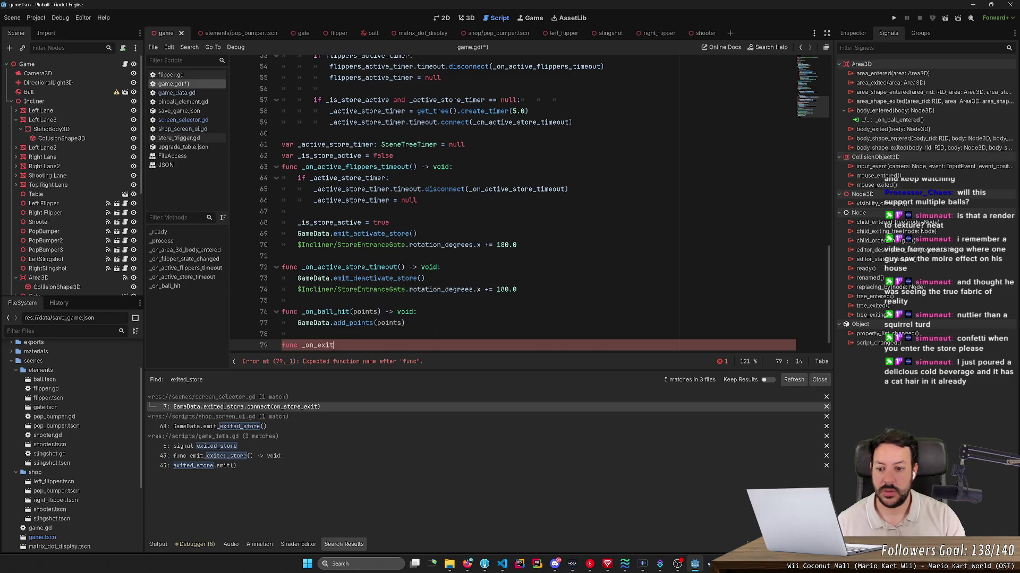
{"action": "type", "text": "_store():"}
{"action": "key", "text": "Return"}
{"action": "type", "text": "pass"}
{"action": "key", "text": "ctrl+s"}
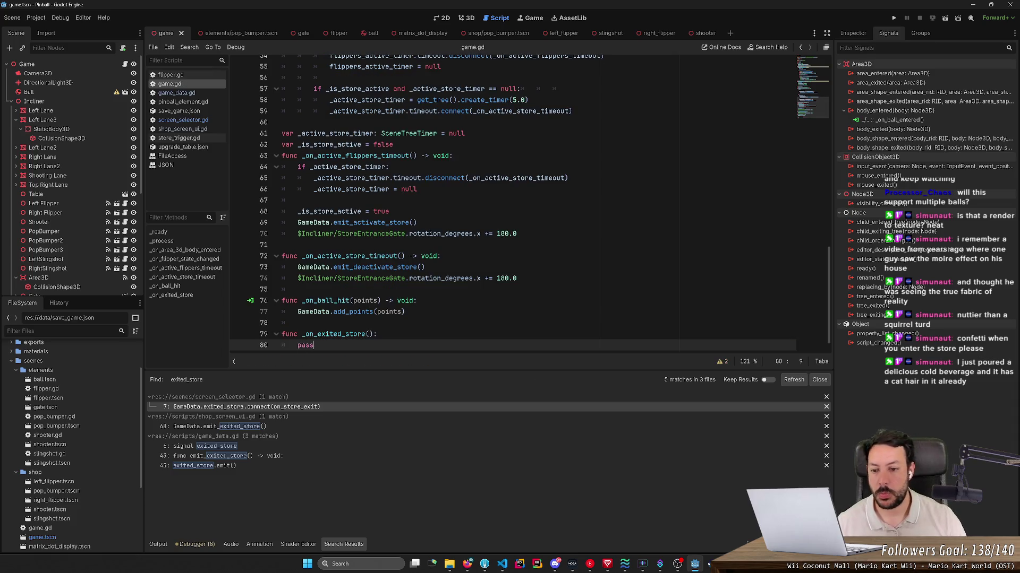
{"action": "scroll", "coordinate": [510, 200], "scroll_direction": "up", "scroll_amount": 5}
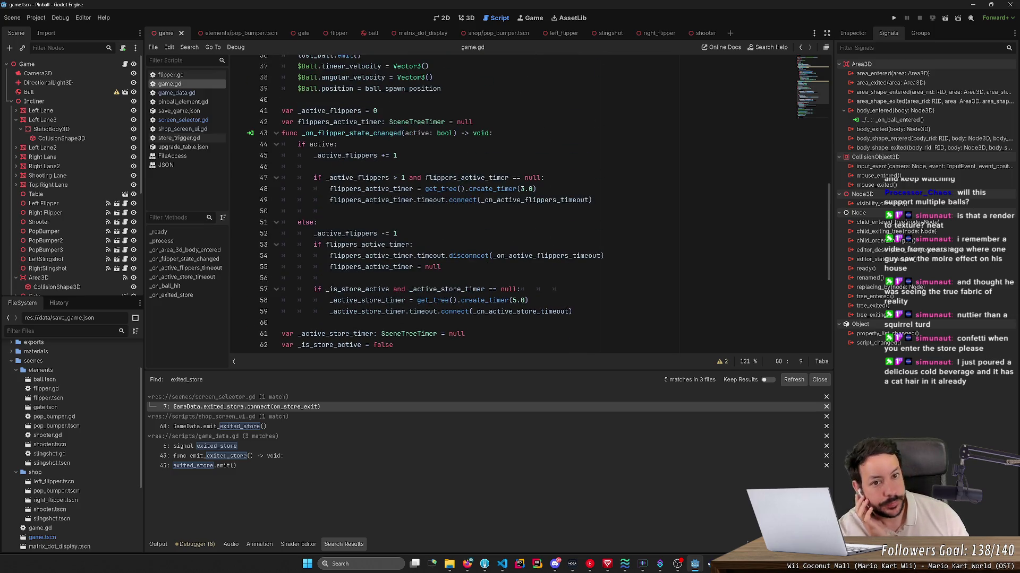
- Switch to the pinball scene in 3D and fly the view over the table toward the gate piece
{"action": "left_click", "coordinate": [534, 19]}
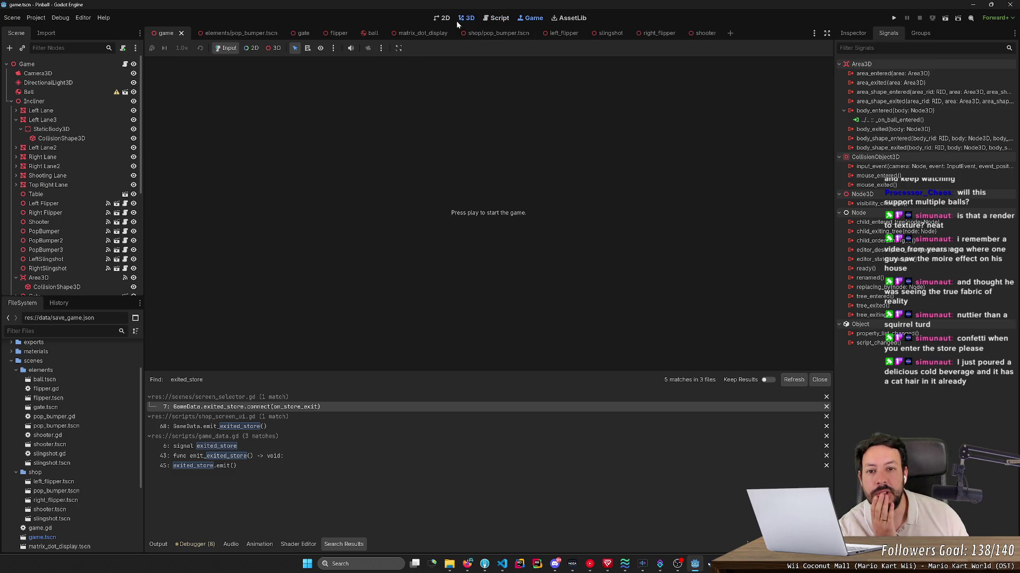
{"action": "left_click", "coordinate": [466, 18]}
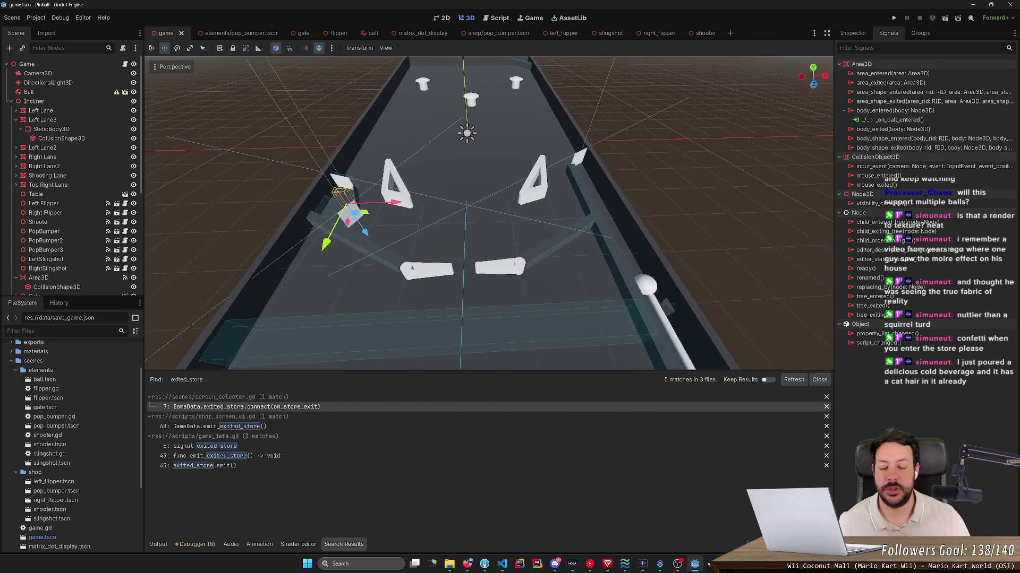
{"action": "key", "text": "s"}
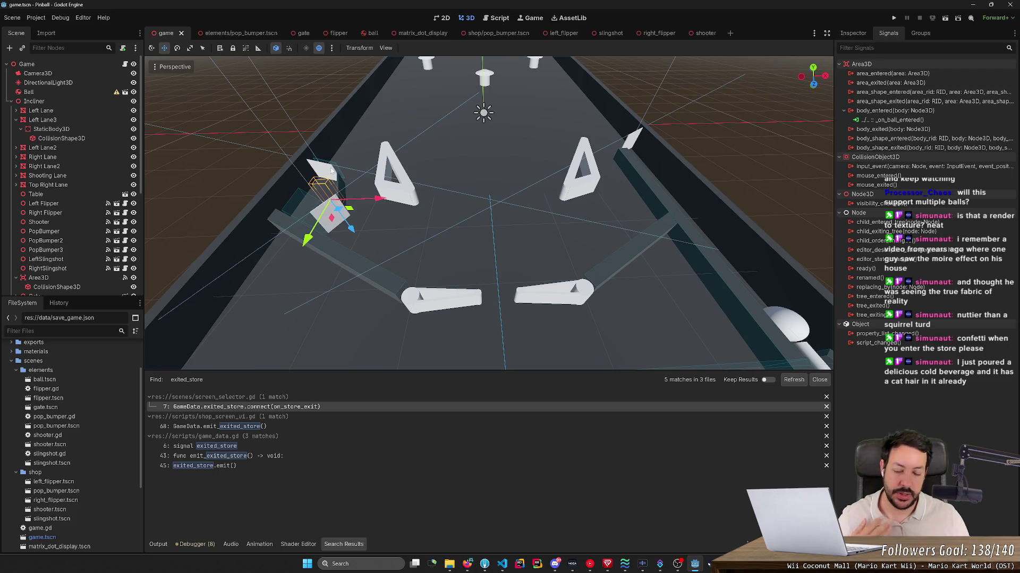
{"action": "key", "text": "s"}
{"action": "key", "text": "s"}
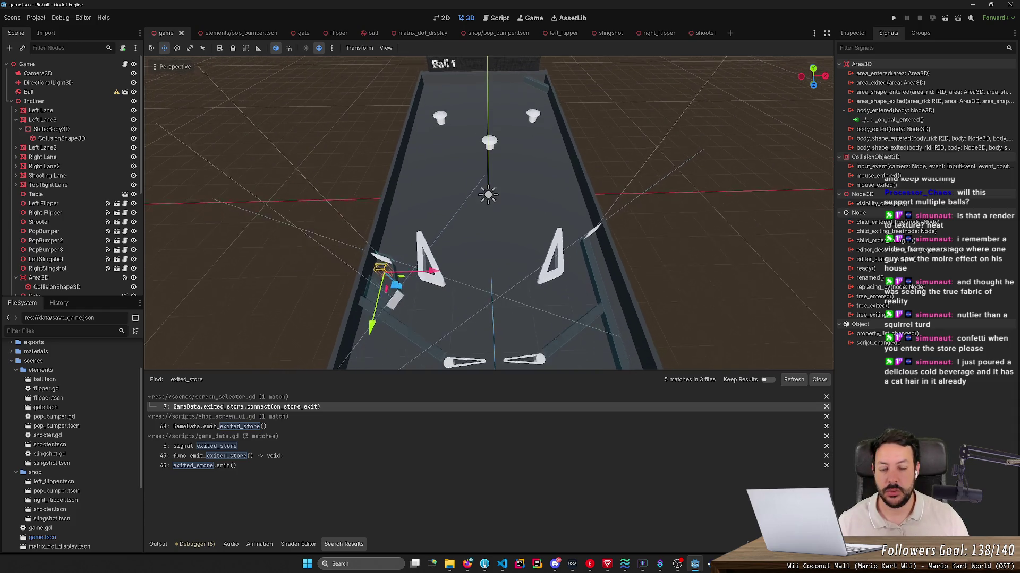
{"action": "key", "text": "w"}
{"action": "key", "text": "a"}
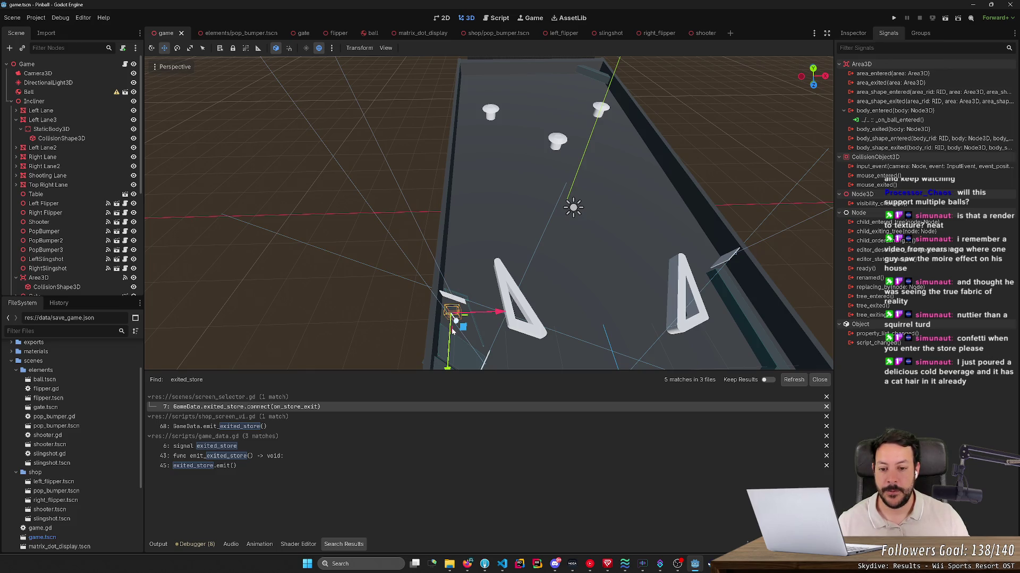
{"action": "key", "text": "w"}
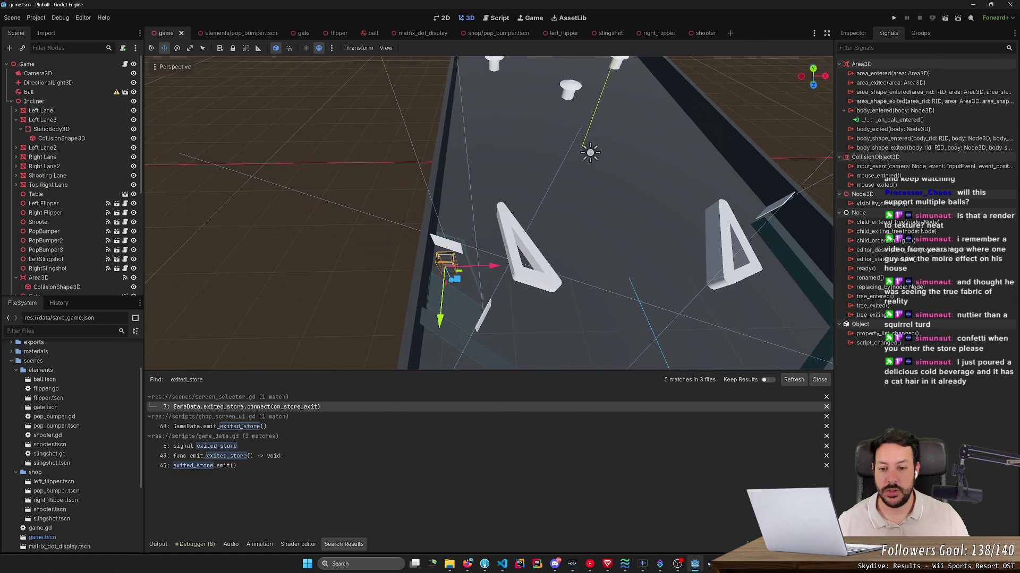
{"action": "key", "text": "w"}
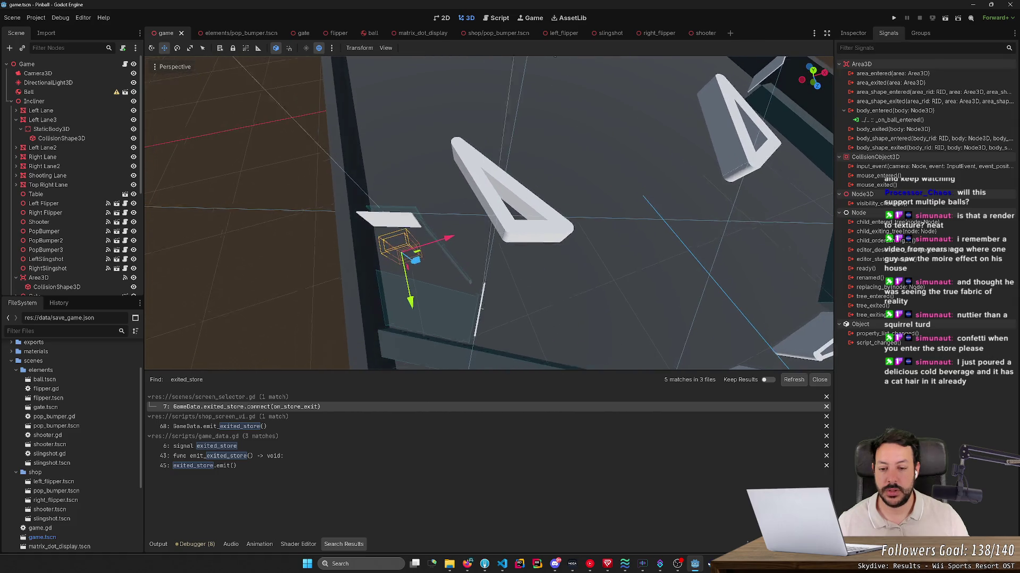
{"action": "key", "text": "w"}
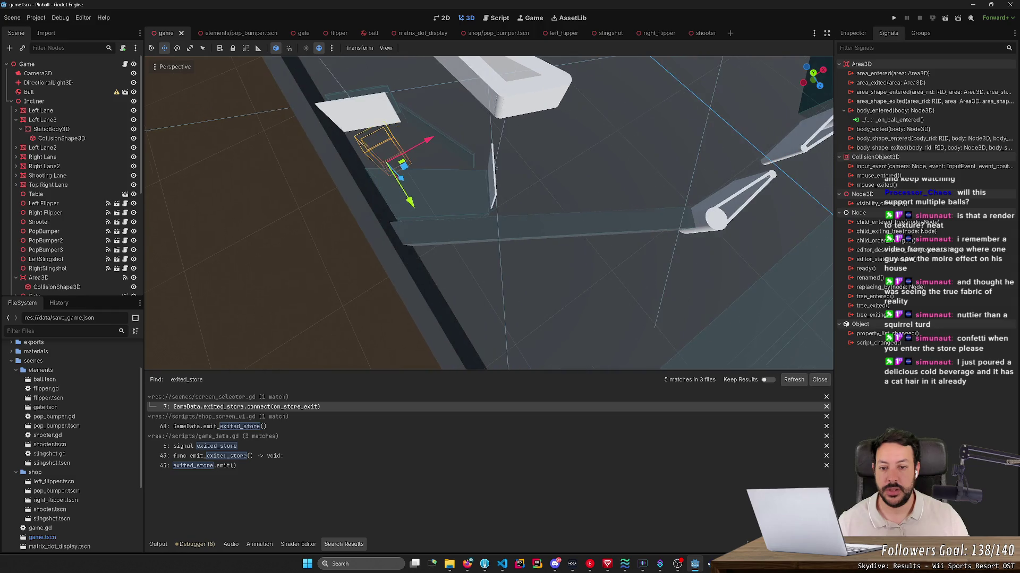
{"action": "key", "text": "w"}
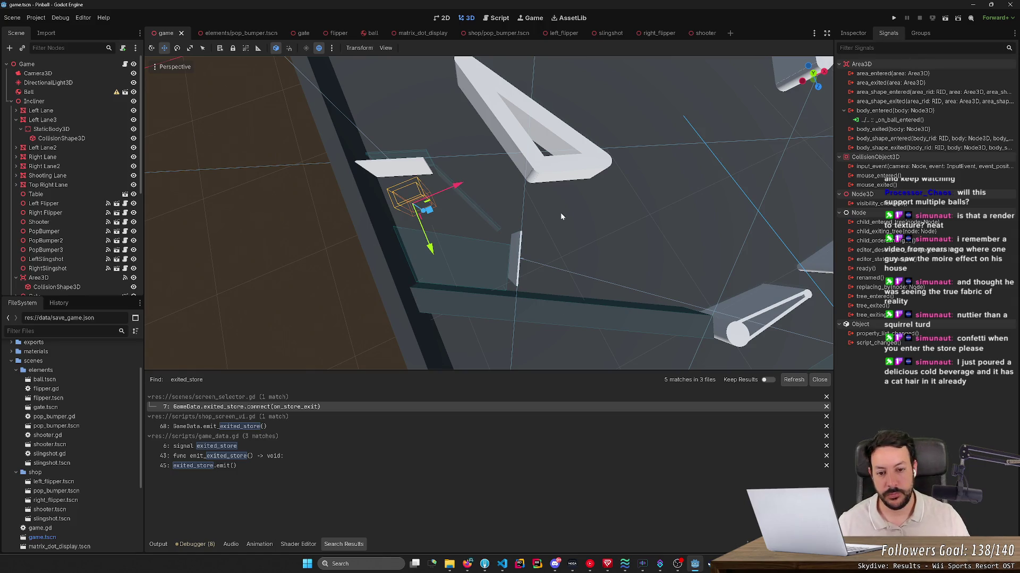
- Frame the store area, swing the view along the table and select the StoreExitGate mesh
{"action": "key", "text": "f"}
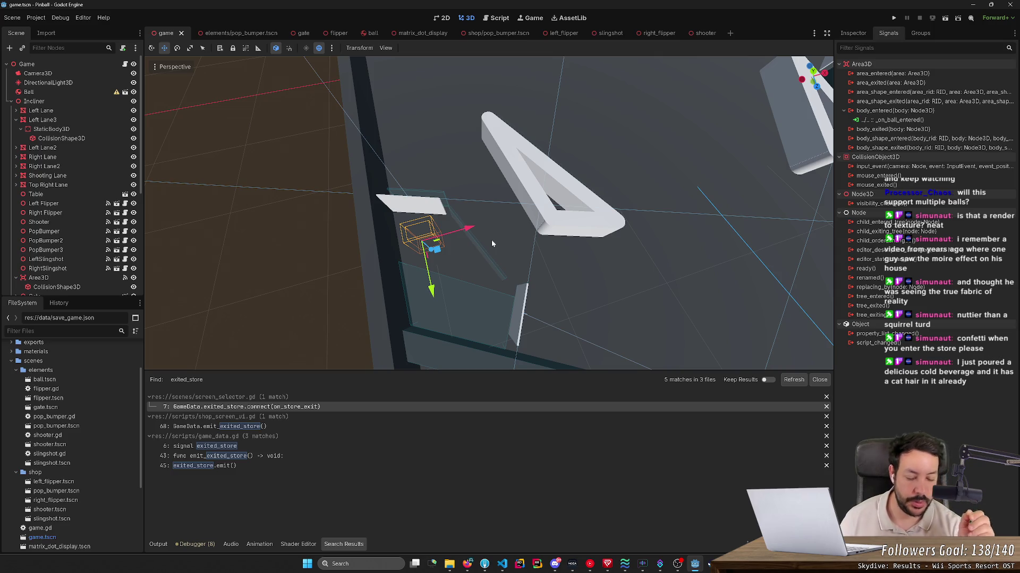
{"action": "right_click", "coordinate": [493, 244]}
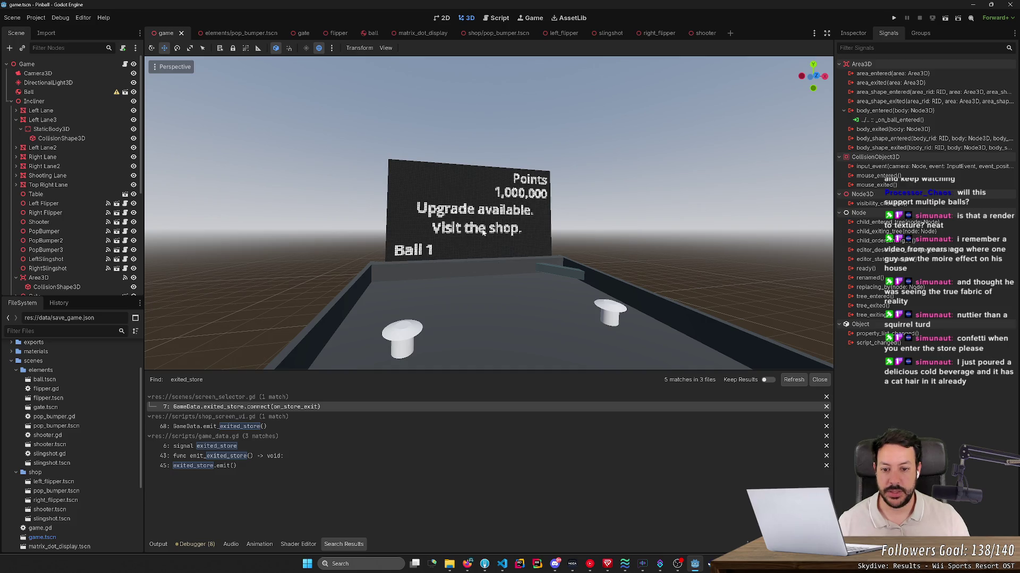
{"action": "scroll", "coordinate": [446, 237], "scroll_direction": "down", "scroll_amount": 3}
{"action": "right_click", "coordinate": [544, 217]}
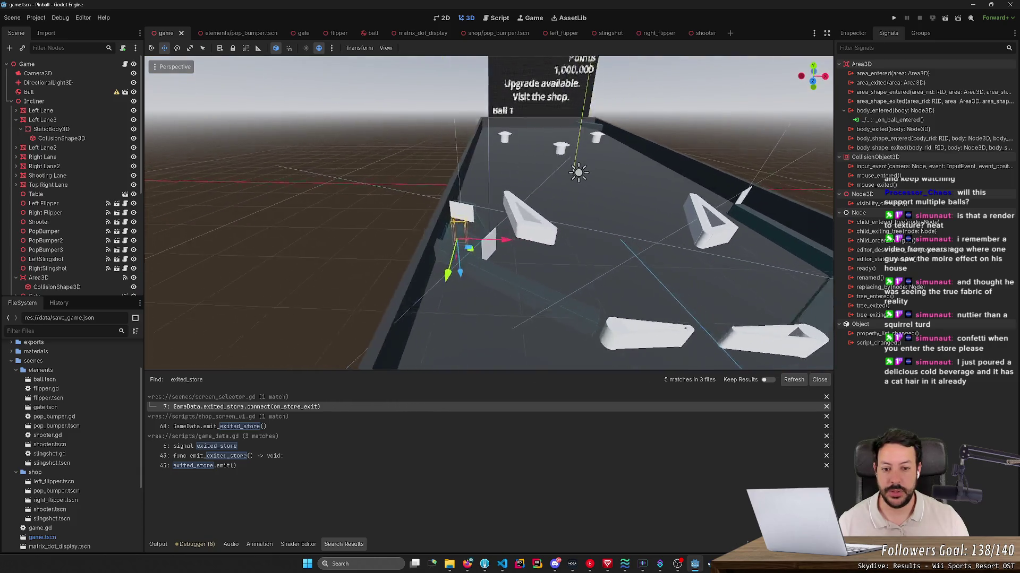
{"action": "scroll", "coordinate": [585, 289], "scroll_direction": "up", "scroll_amount": 3}
{"action": "left_click", "coordinate": [495, 295]}
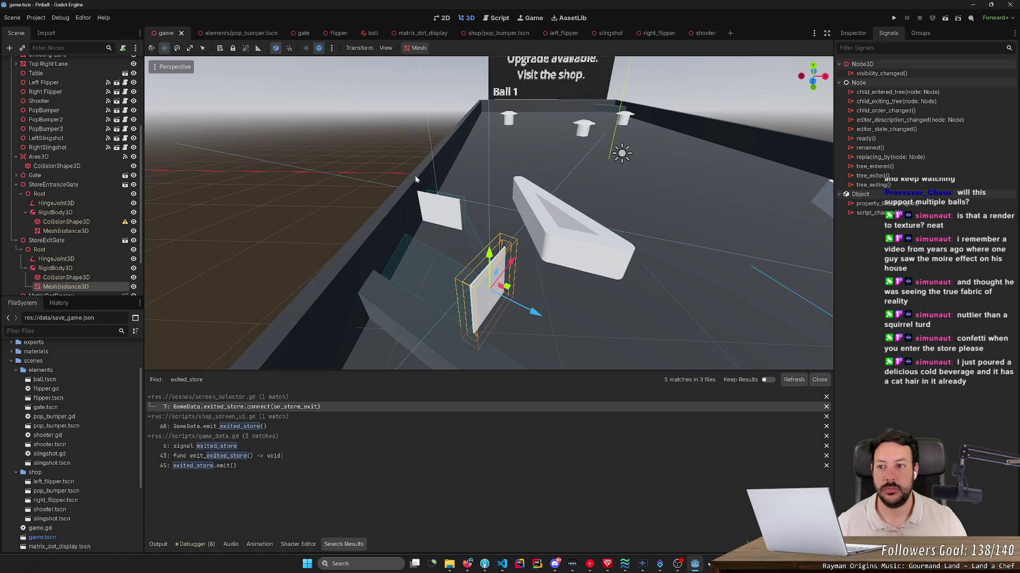
- Paste the gate rotation line into _on_exited_store, retarget it to StoreExitGate, and save game.gd
{"action": "left_click", "coordinate": [499, 20]}
{"action": "scroll", "coordinate": [539, 208], "scroll_direction": "down", "scroll_amount": 3}
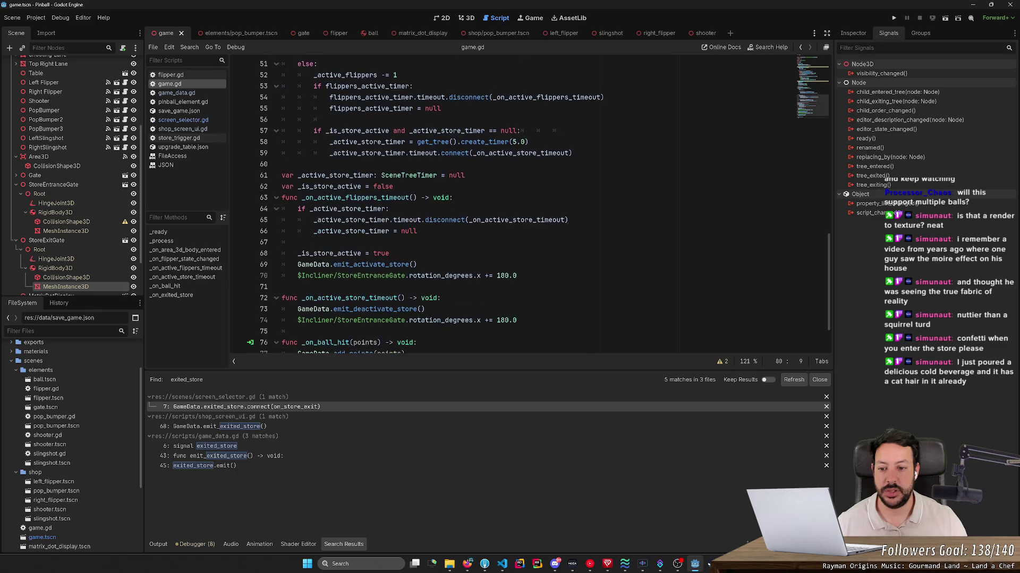
{"action": "scroll", "coordinate": [539, 207], "scroll_direction": "down", "scroll_amount": 3}
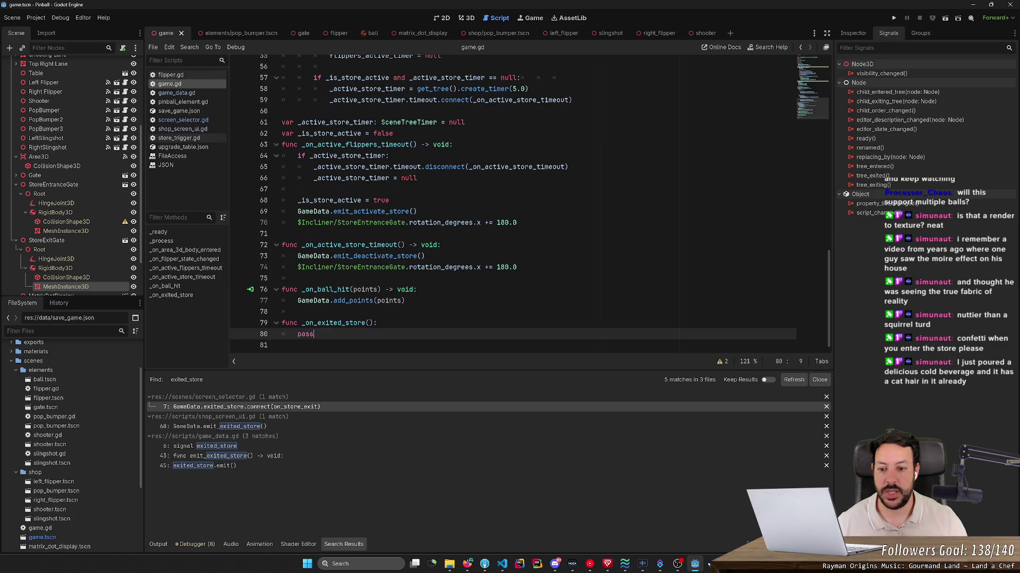
{"action": "left_click", "coordinate": [377, 323]}
{"action": "key", "text": "Return"}
{"action": "type", "text": "$Incliner/StoreEntranceGate.rotation_degrees.x += 180.0"}
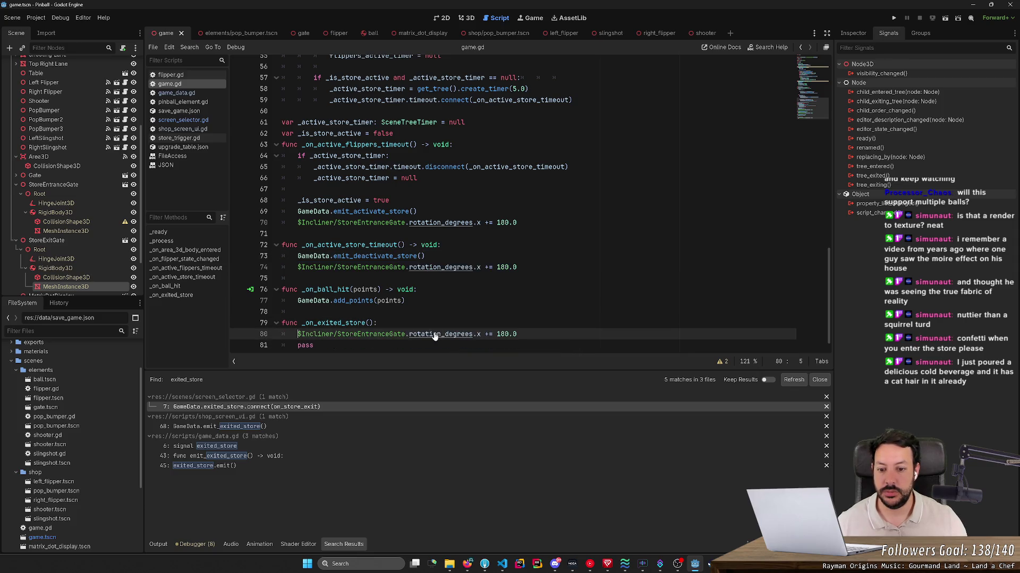
{"action": "left_click_drag", "start_coordinate": [360, 333], "coordinate": [404, 334]}
{"action": "key", "text": "BackSpace"}
{"action": "type", "text": "Exit"}
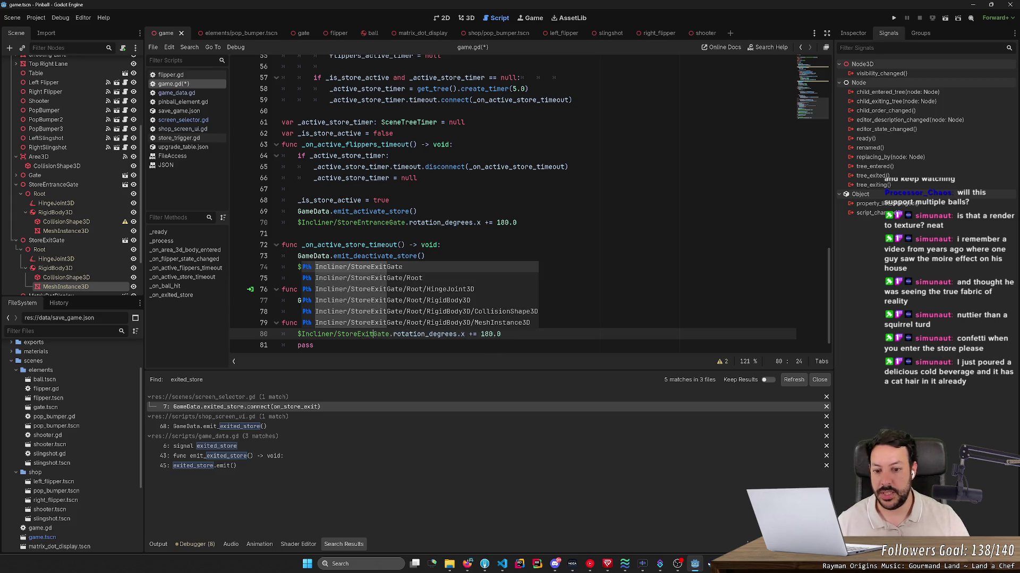
{"action": "key", "text": "Escape"}
{"action": "key", "text": "shift+End"}
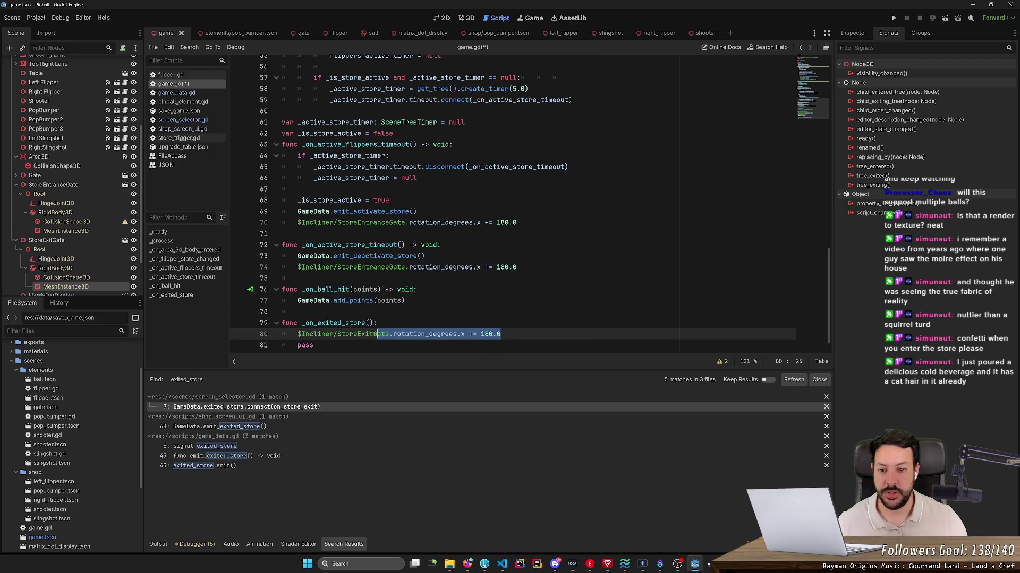
{"action": "key", "text": "Up"}
{"action": "key", "text": "Up"}
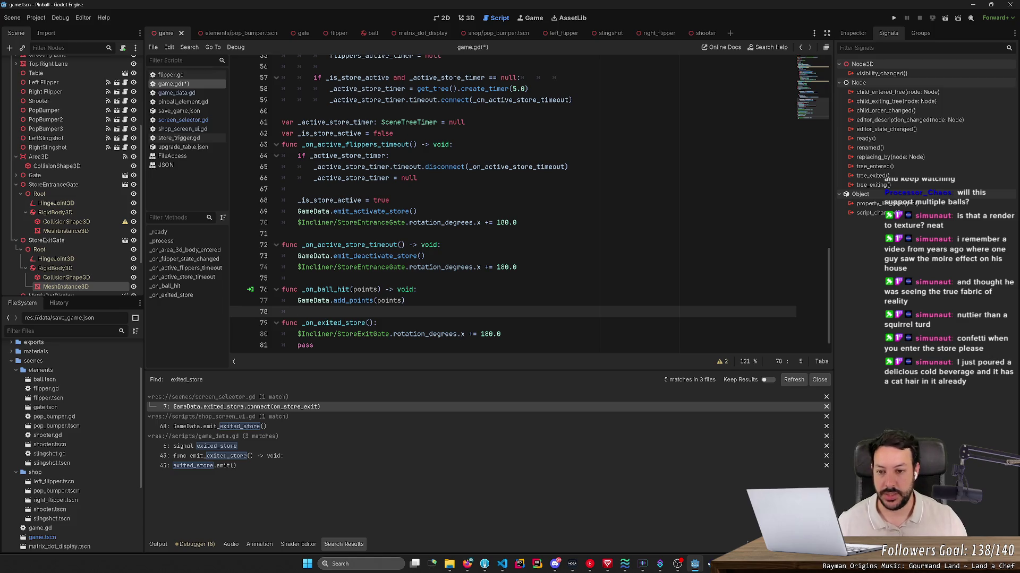
{"action": "key", "text": "ctrl+s"}
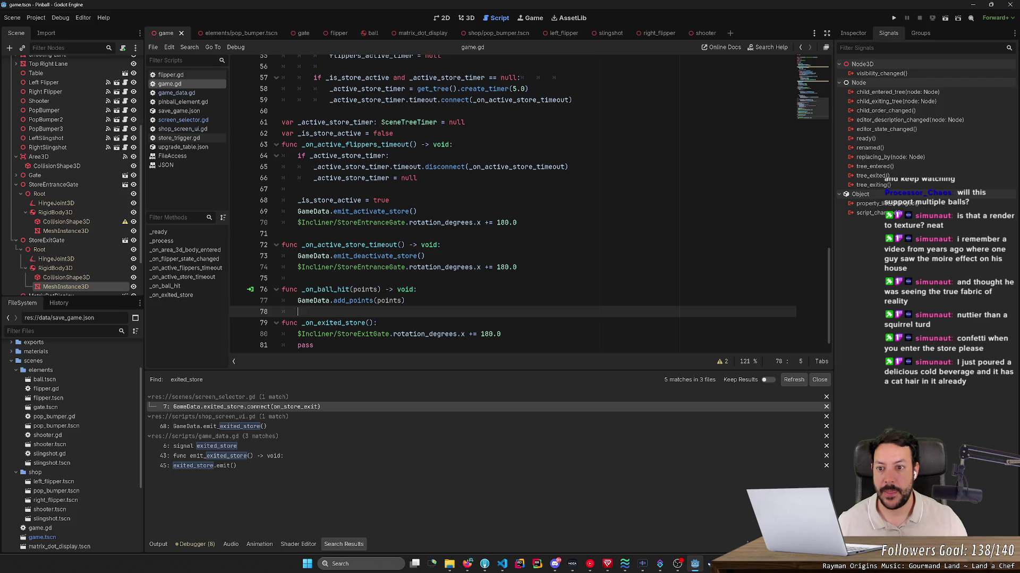
- Copy the _active_store_timer declaration and paste it as a new line above the exited-store handler
{"action": "key", "text": "Up"}
{"action": "key", "text": "Up"}
{"action": "key", "text": "Up"}
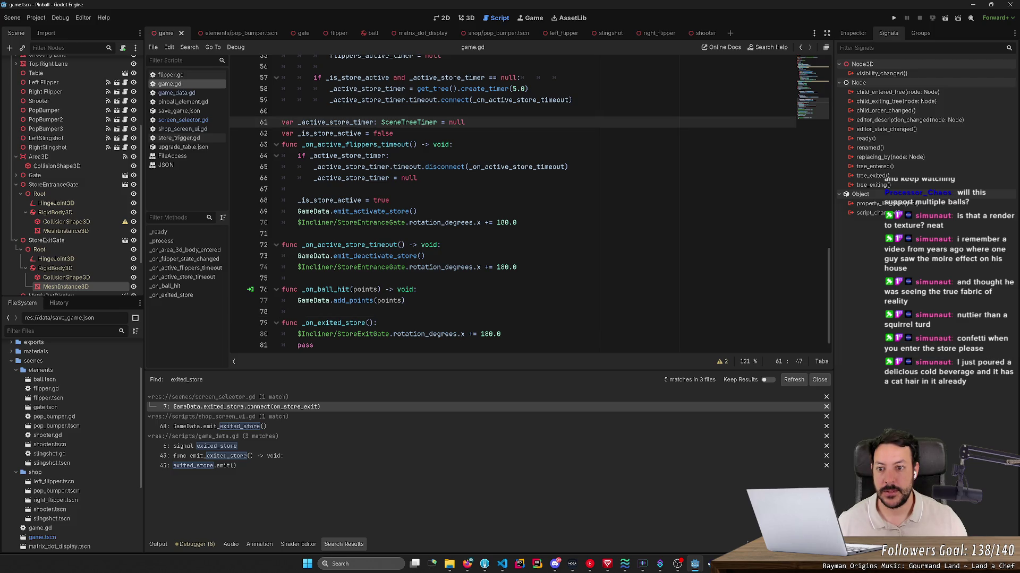
{"action": "key", "text": "shift+Up"}
{"action": "key", "text": "ctrl+c"}
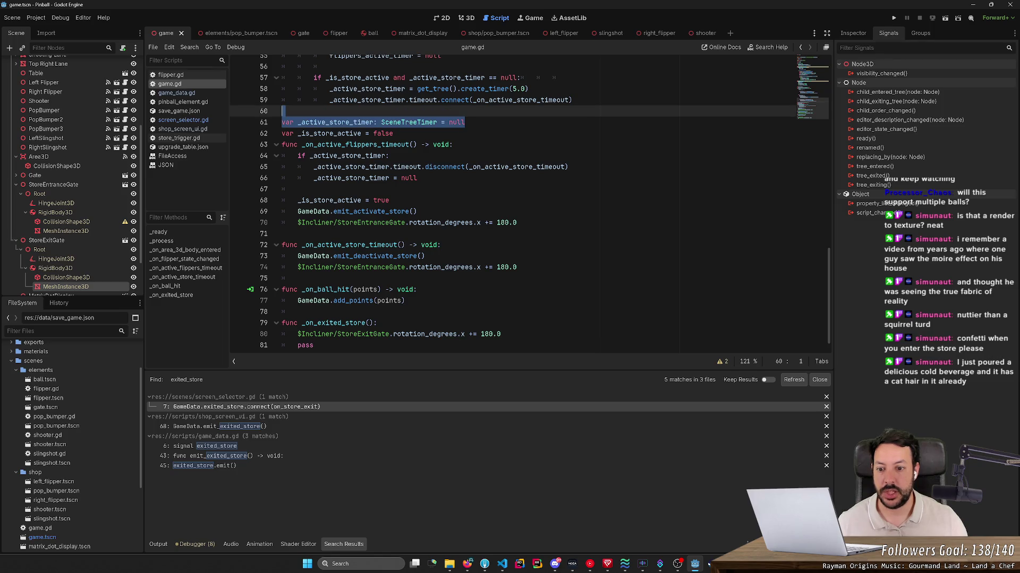
{"action": "key", "text": "Down"}
{"action": "key", "text": "Down"}
{"action": "key", "text": "Down"}
{"action": "key", "text": "Return"}
{"action": "key", "text": "ctrl+Tab"}
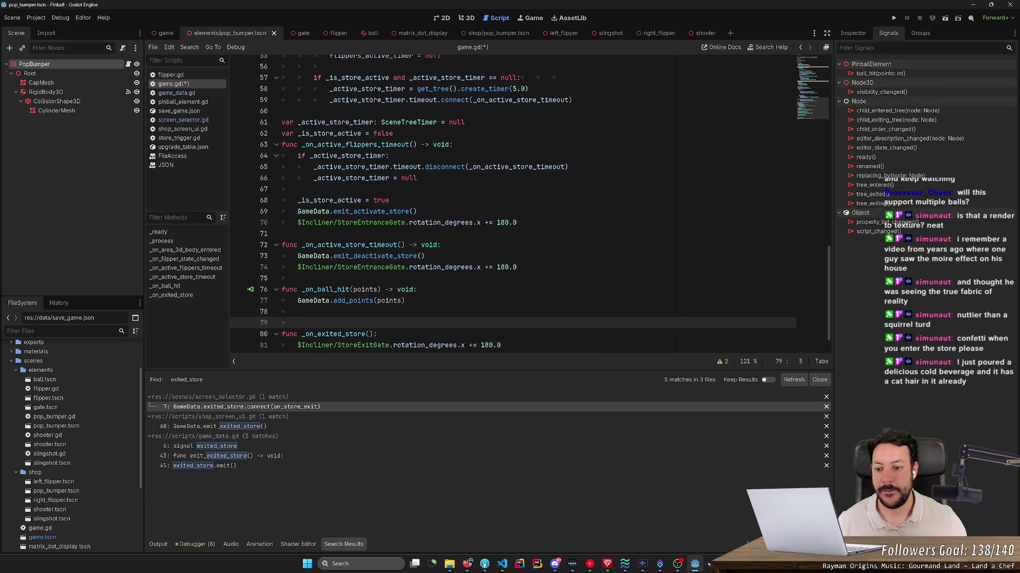
{"action": "key", "text": "ctrl+v"}
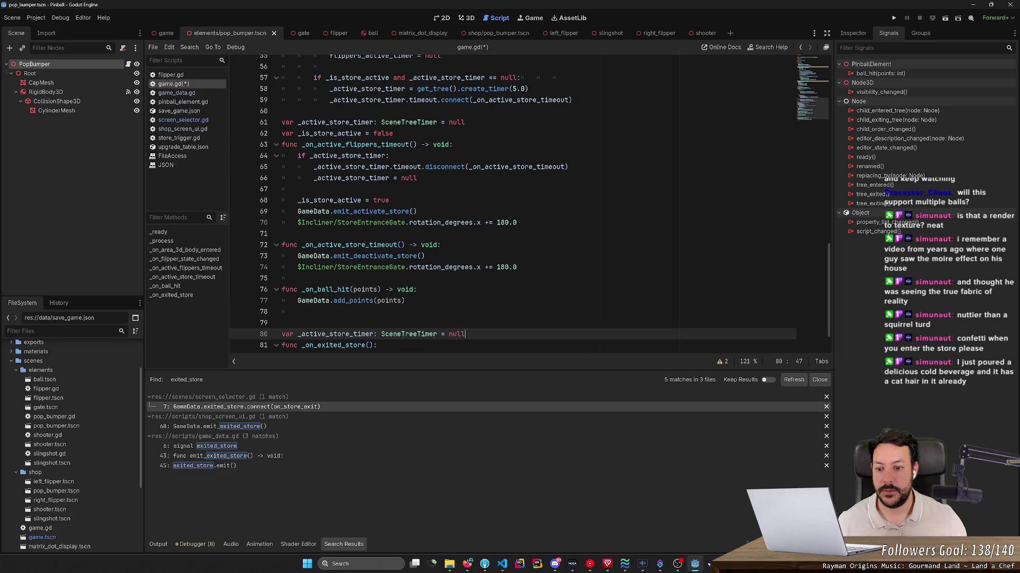
- Rename the copied declaration to _exit_store_timer and remove the stray empty line above it
{"action": "left_click_drag", "start_coordinate": [326, 334], "coordinate": [302, 334]}
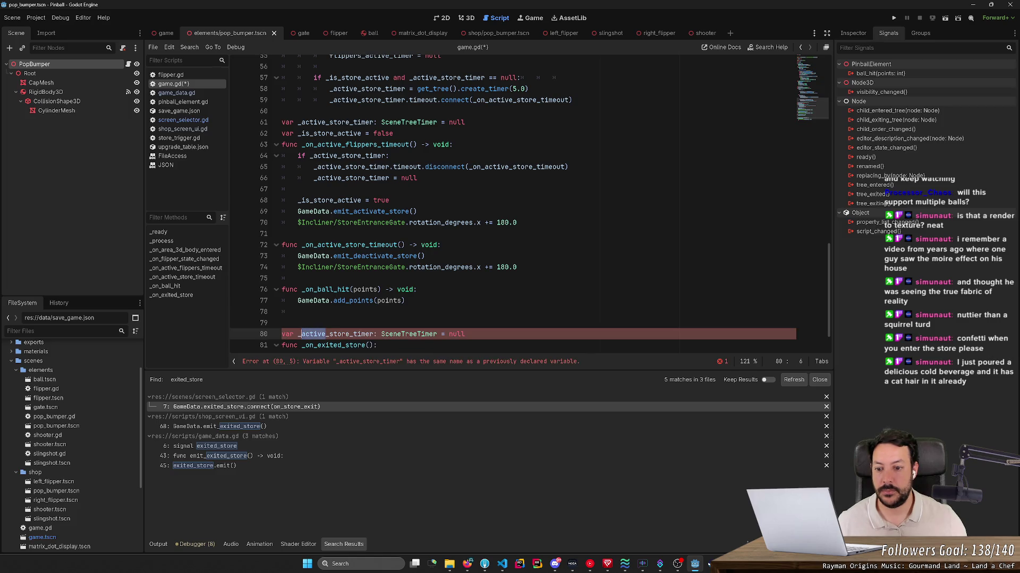
{"action": "type", "text": "exit"}
{"action": "key", "text": "Home"}
{"action": "key", "text": "BackSpace"}
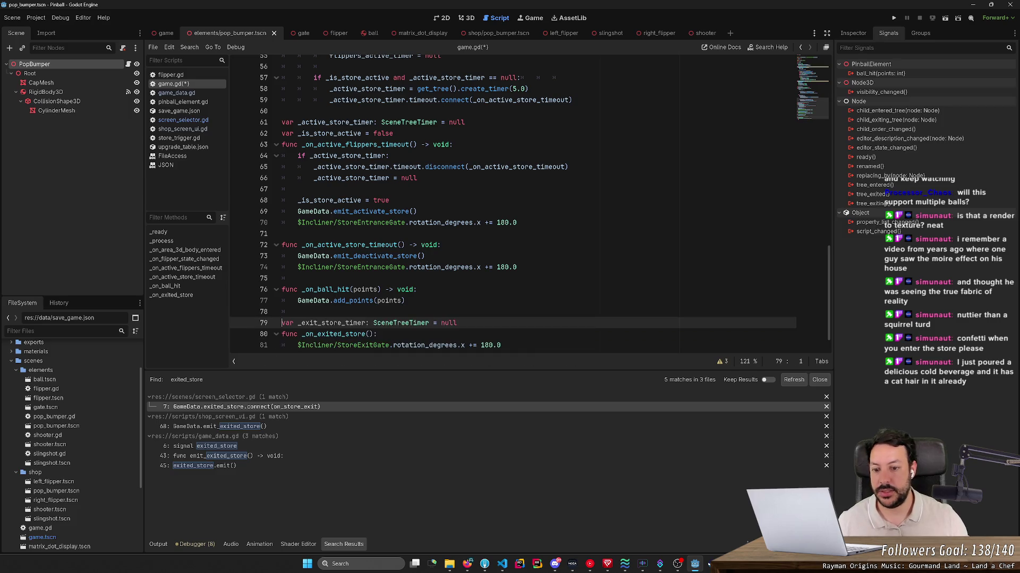
{"action": "key", "text": "shift+Down"}
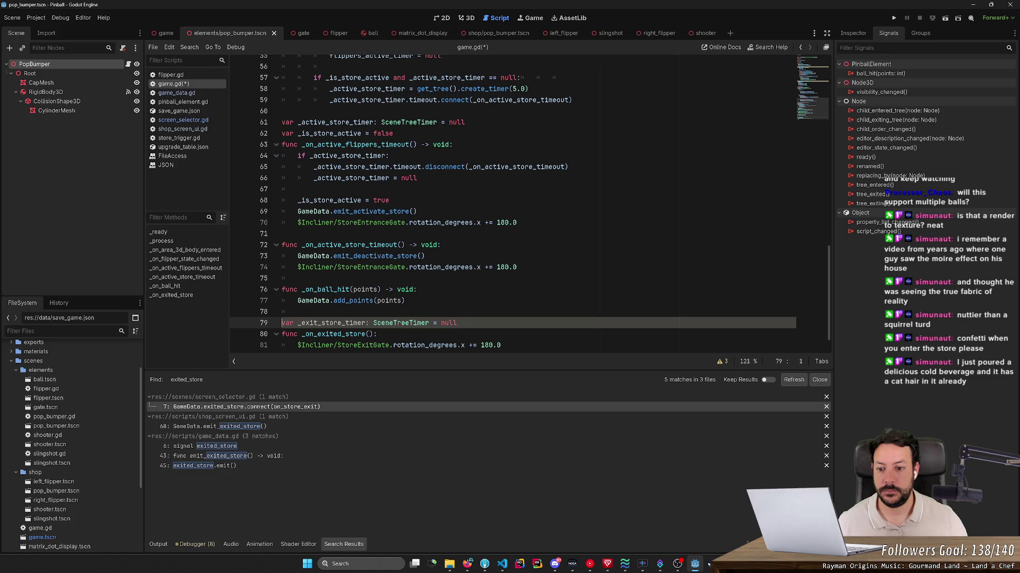
{"action": "scroll", "coordinate": [411, 209], "scroll_direction": "down", "scroll_amount": 1}
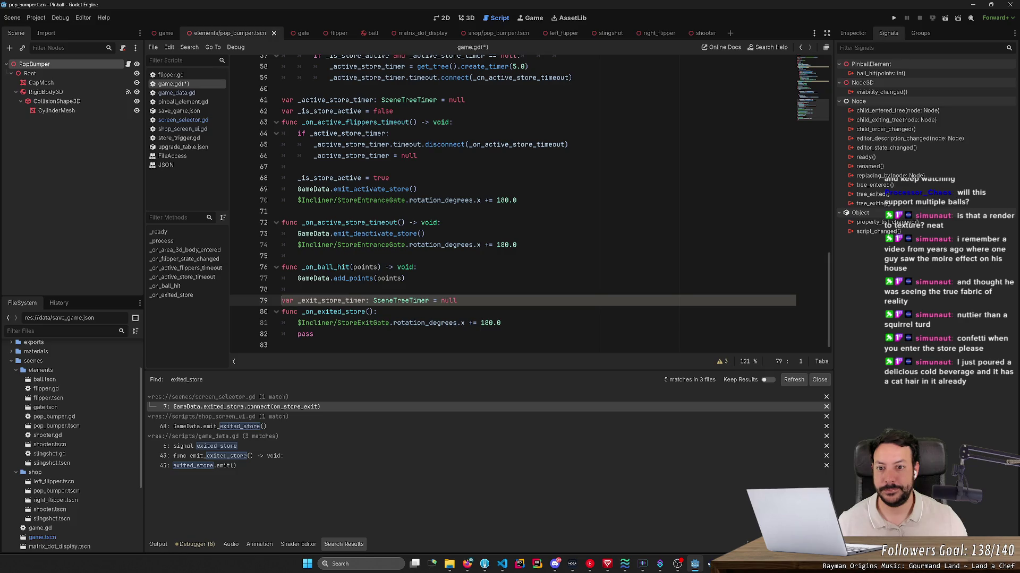
{"action": "scroll", "coordinate": [528, 202], "scroll_direction": "up", "scroll_amount": 3}
{"action": "left_click_drag", "start_coordinate": [283, 134], "coordinate": [282, 144]}
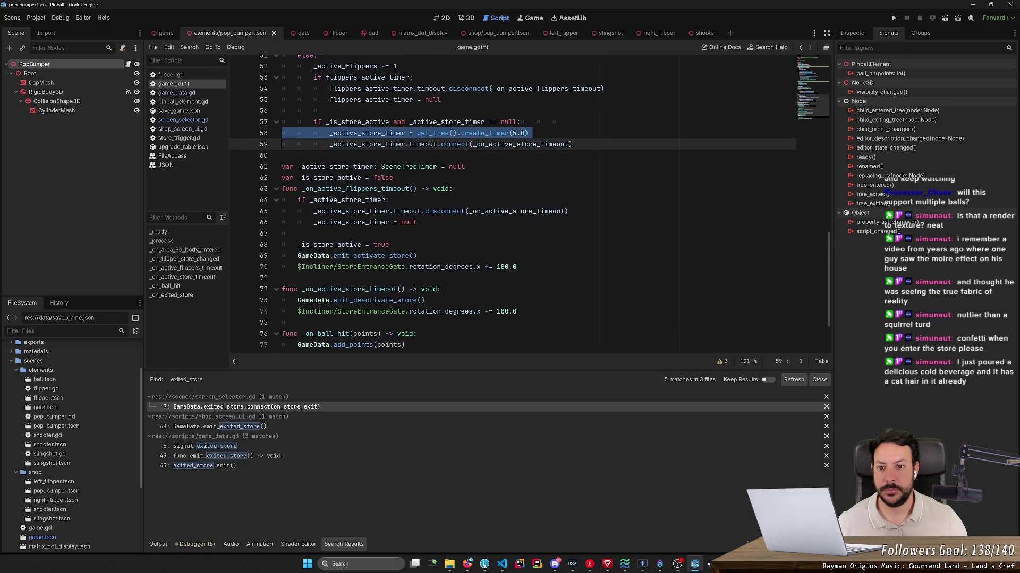
{"action": "scroll", "coordinate": [283, 144], "scroll_direction": "down", "scroll_amount": 3}
- Paste the store timer creation line into _on_exited_store with corrected indentation
{"action": "key", "text": "ctrl+c"}
{"action": "left_click", "coordinate": [377, 312]}
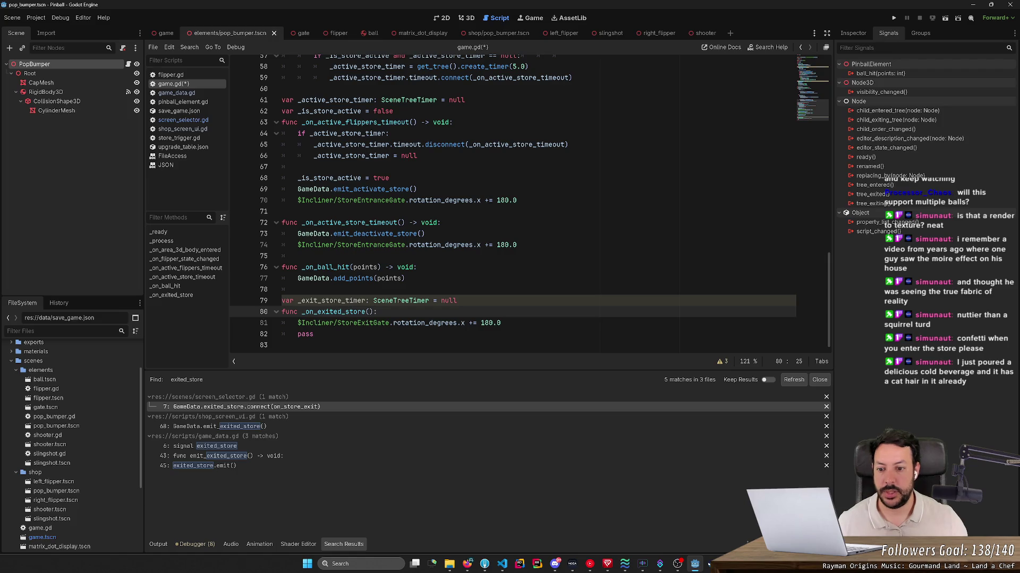
{"action": "key", "text": "Return"}
{"action": "key", "text": "ctrl+v"}
{"action": "key", "text": "Up"}
{"action": "key", "text": "shift+Tab"}
{"action": "key", "text": "shift+Tab"}
{"action": "key", "text": "shift+Tab"}
- Make that line assign _exit_store_timer with create_timer(3.0), tidy the empty line, and save
{"action": "double_click", "coordinate": [332, 301]}
{"action": "key", "text": "ctrl+c"}
{"action": "key", "text": "Down"}
{"action": "key", "text": "Down"}
{"action": "key", "text": "ctrl+shift+Left"}
{"action": "key", "text": "ctrl+v"}
{"action": "key", "text": "Down"}
{"action": "key", "text": "Delete"}
{"action": "left_click", "coordinate": [474, 322]}
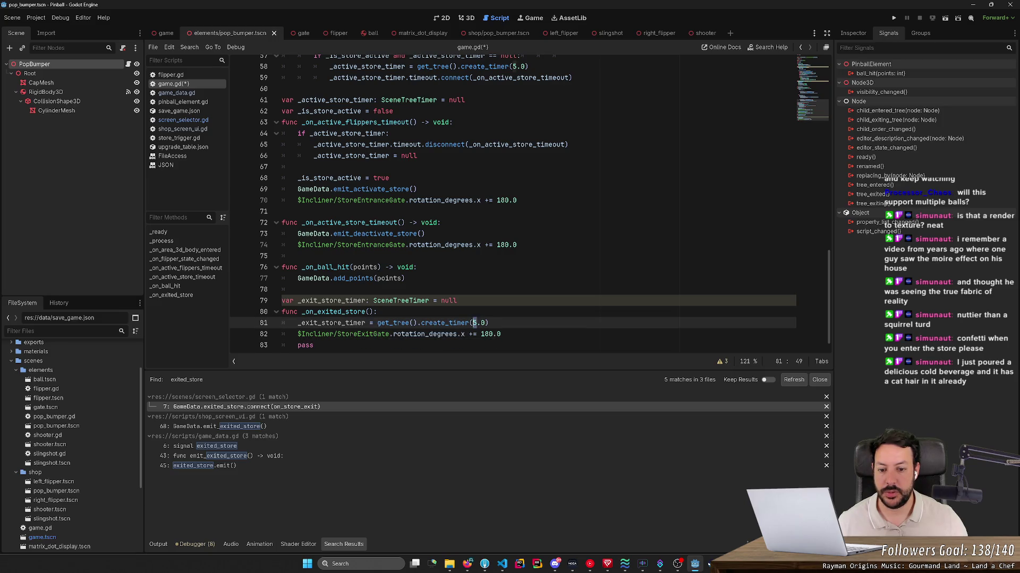
{"action": "type", "text": "2"}
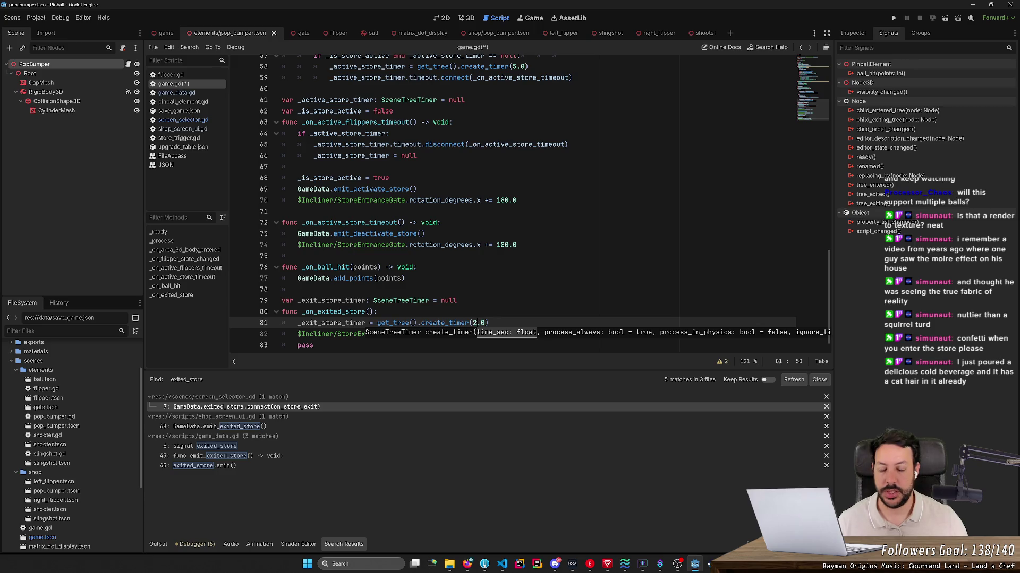
{"action": "key", "text": "BackSpace"}
{"action": "type", "text": "3"}
{"action": "key", "text": "ctrl+s"}
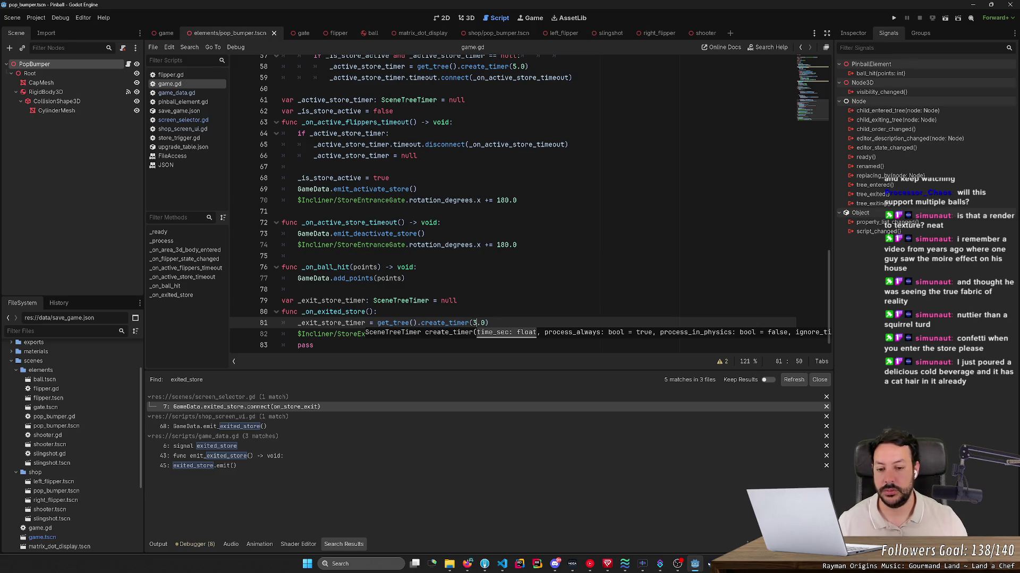
- Paste the store timeout.connect line below the exit timer creation and fix its indentation
{"action": "key", "text": "Up"}
{"action": "key", "text": "Down"}
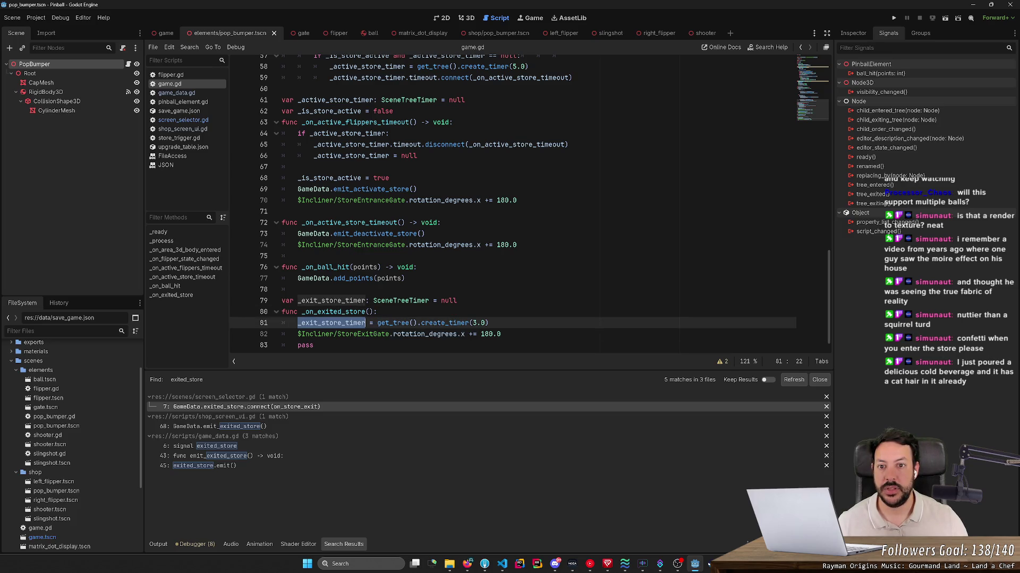
{"action": "triple_click", "coordinate": [509, 78]}
{"action": "key", "text": "ctrl+c"}
{"action": "left_click", "coordinate": [489, 322]}
{"action": "key", "text": "Return"}
{"action": "key", "text": "ctrl+v"}
{"action": "left_click", "coordinate": [346, 334]}
{"action": "key", "text": "BackSpace"}
- Retarget the connect line to _exit_store_timer and begin renaming its callback toward _on_exit_store_timeout
{"action": "double_click", "coordinate": [335, 334]}
{"action": "type", "text": "_exit_store_timer"}
{"action": "left_click", "coordinate": [313, 337]}
{"action": "double_click", "coordinate": [313, 333]}
{"action": "type", "text": "_exit_store_timer"}
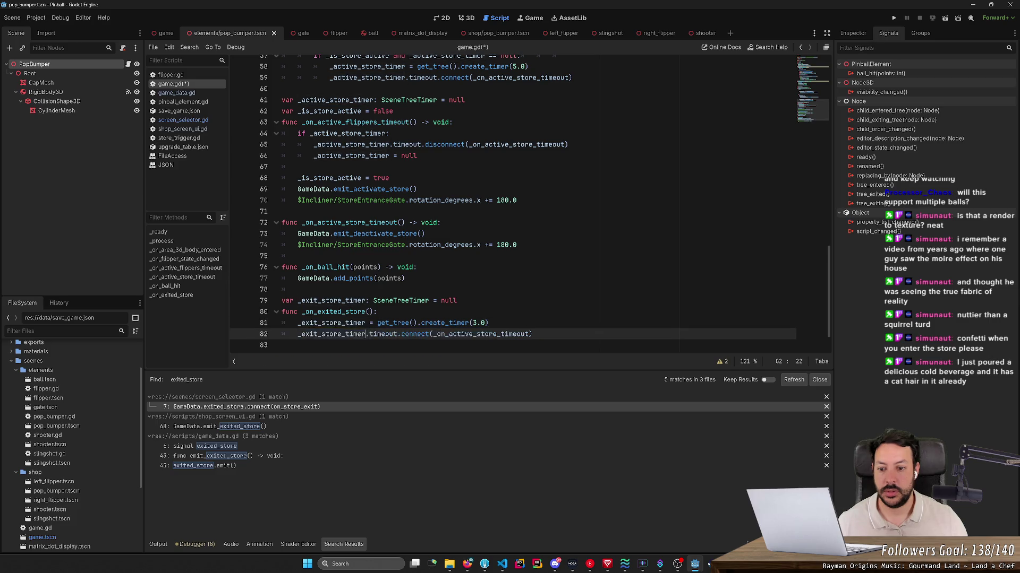
{"action": "key", "text": "Down"}
{"action": "key", "text": "ctrl+v"}
{"action": "left_click_drag", "start_coordinate": [448, 300], "coordinate": [476, 300]}
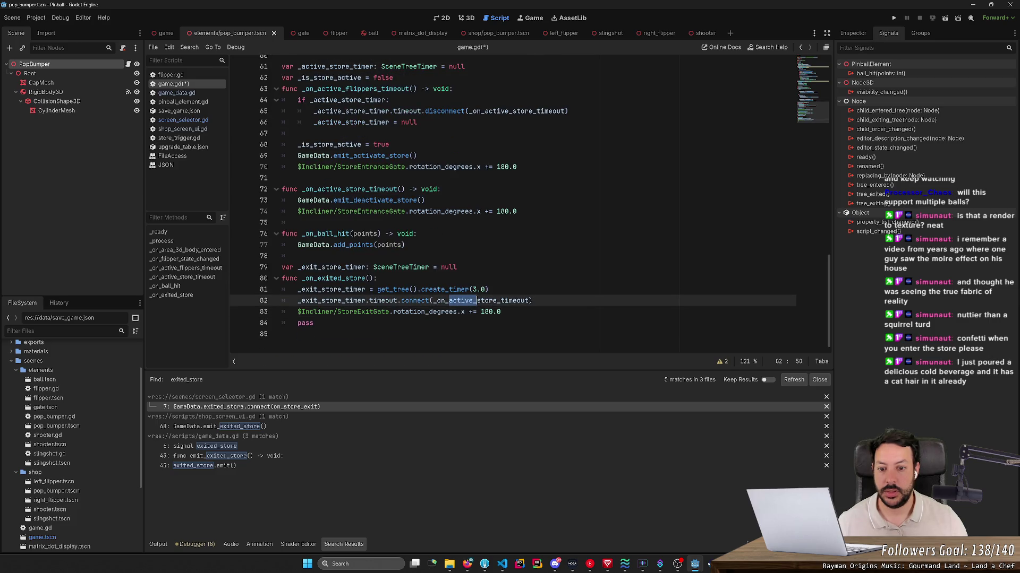
{"action": "type", "text": "exit_store_timer.timeout.co"}
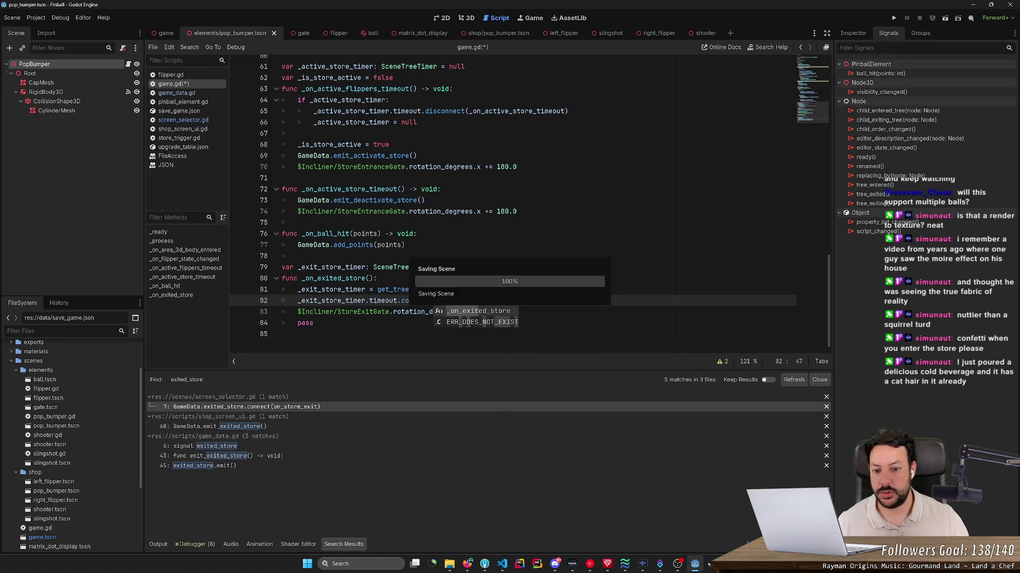
- Add a new _on_exit_store_timeout function with a placeholder body below the exited-store handler and save
{"action": "key", "text": "Escape"}
{"action": "key", "text": "ctrl+End"}
{"action": "key", "text": "Return"}
{"action": "type", "text": "func _"}
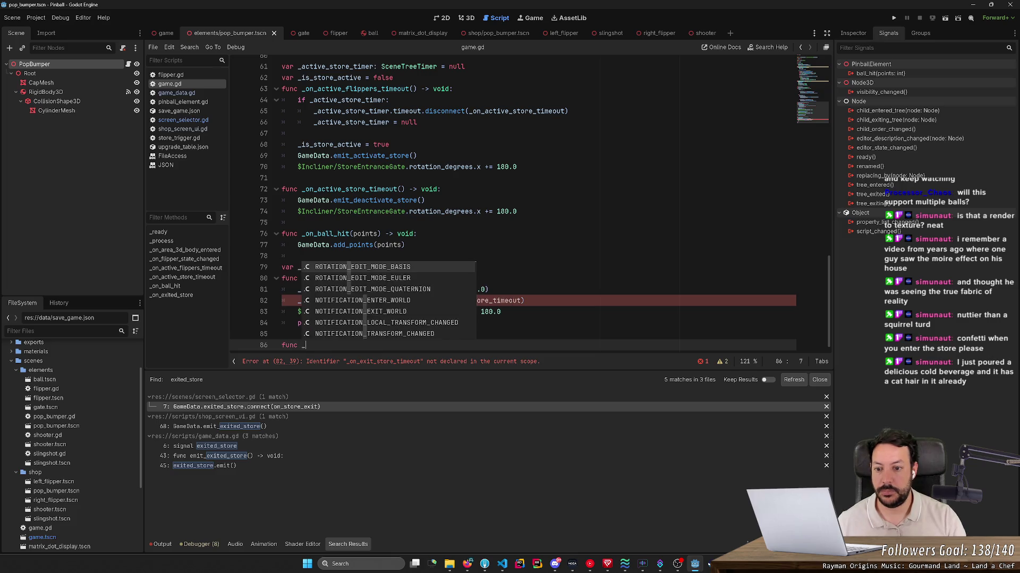
{"action": "key", "text": "Return"}
{"action": "key", "text": "ctrl+z"}
{"action": "type", "text": "_on_exit_store_timeout():"}
{"action": "key", "text": "Return"}
{"action": "type", "text": "ss"}
{"action": "key", "text": "Up"}
{"action": "key", "text": "Up"}
{"action": "key", "text": "Up"}
{"action": "key", "text": "ctrl+shift+k"}
{"action": "key", "text": "ctrl+s"}
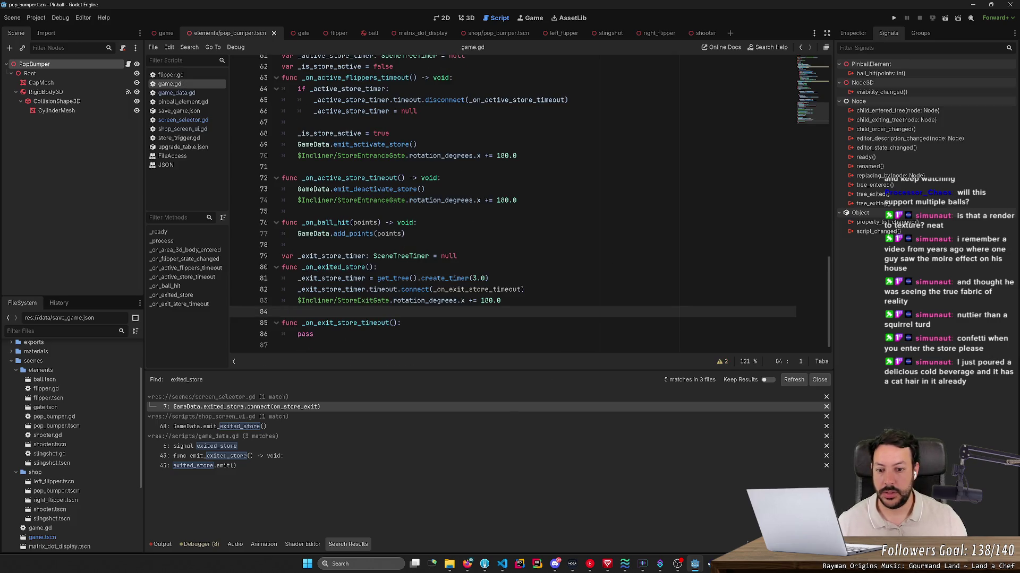
- Copy the StoreExitGate rotation line into the timeout function, replacing the placeholder pass
{"action": "key", "text": "shift+Up"}
{"action": "key", "text": "shift+Up"}
{"action": "key", "text": "shift+End"}
{"action": "key", "text": "ctrl+c"}
{"action": "key", "text": "Down"}
{"action": "key", "text": "Down"}
{"action": "key", "text": "Down"}
{"action": "key", "text": "shift+Home"}
{"action": "key", "text": "ctrl+v"}
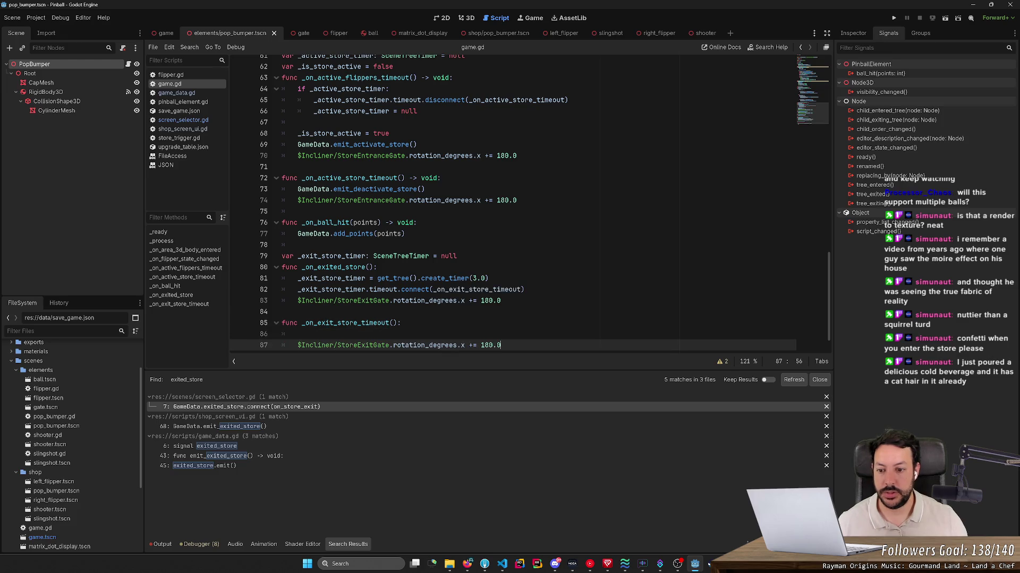
{"action": "key", "text": "Up"}
{"action": "key", "text": "ctrl+shift+k"}
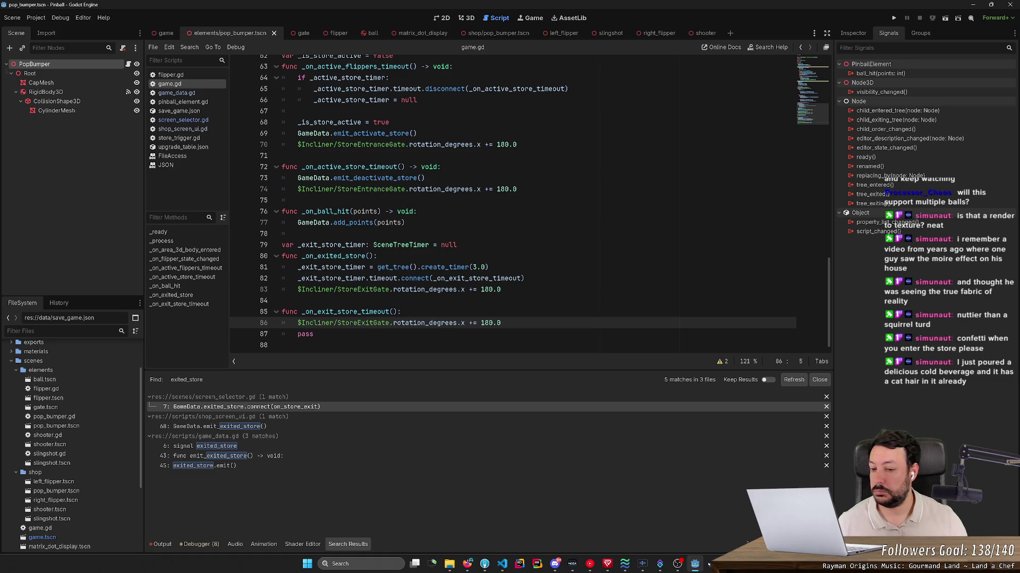
{"action": "key", "text": "Up"}
{"action": "key", "text": "Up"}
{"action": "key", "text": "Up"}
{"action": "key", "text": "Down"}
{"action": "key", "text": "Down"}
{"action": "key", "text": "Down"}
{"action": "key", "text": "End"}
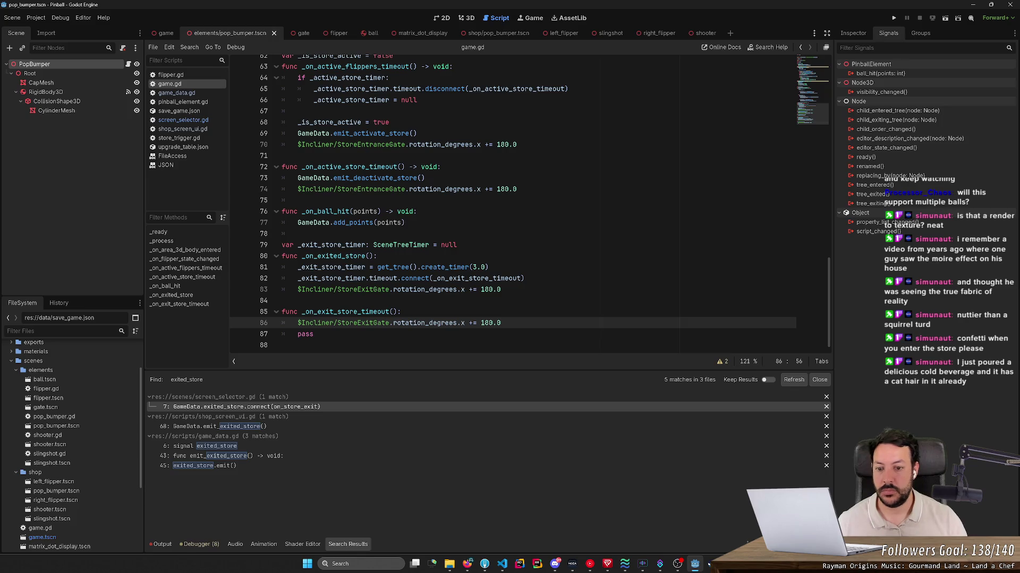
{"action": "key", "text": "Return"}
{"action": "type", "text": "_exit_store_timer"}
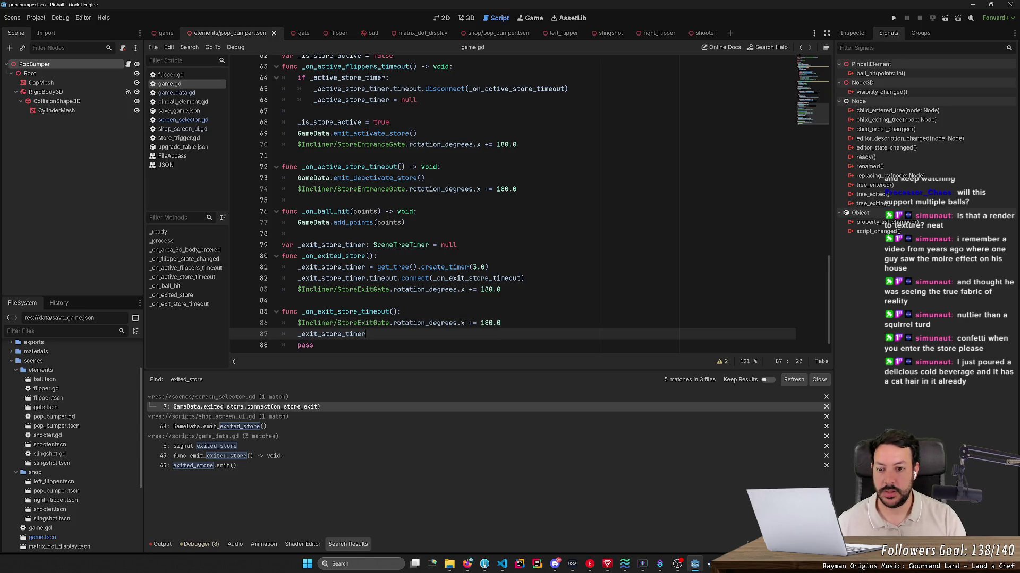
{"action": "type", "text": ".tim"}
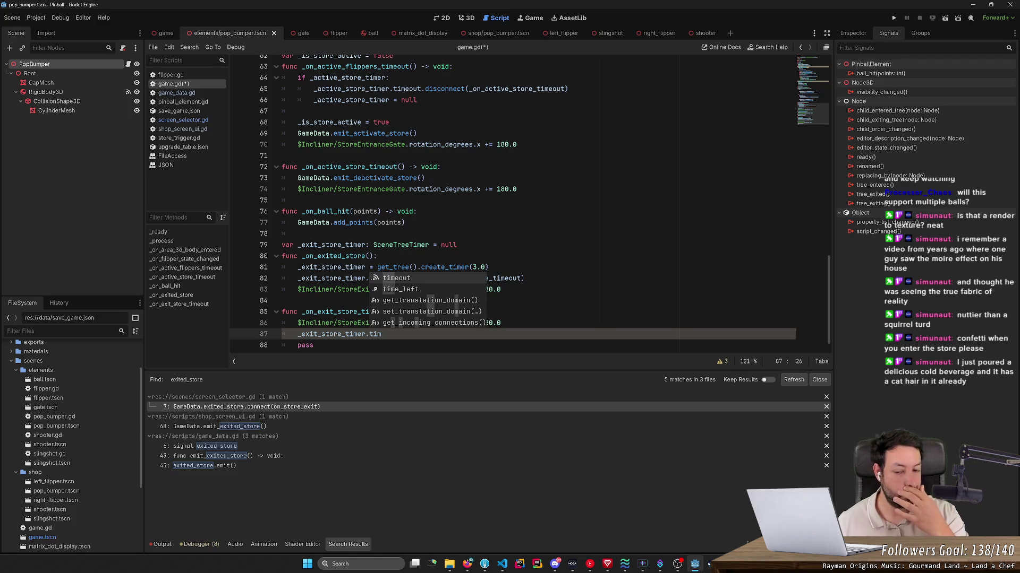
{"action": "scroll", "coordinate": [351, 239], "scroll_direction": "up", "scroll_amount": 3}
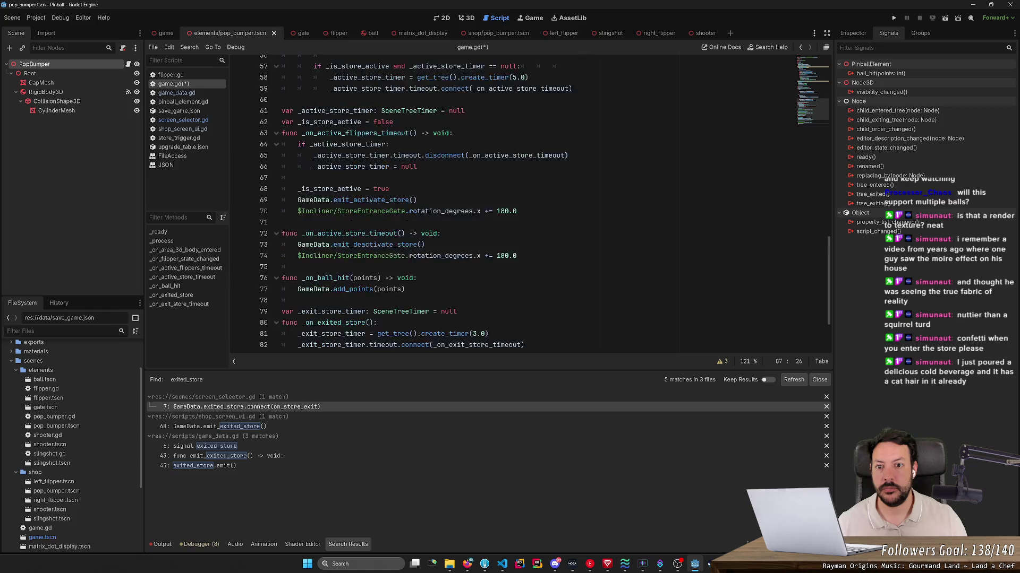
- Add _exit_store_timer.timeout.disconnect(_on_exit_store_timeout) and _exit_store_timer = null, save and run the game
{"action": "double_click", "coordinate": [351, 200]}
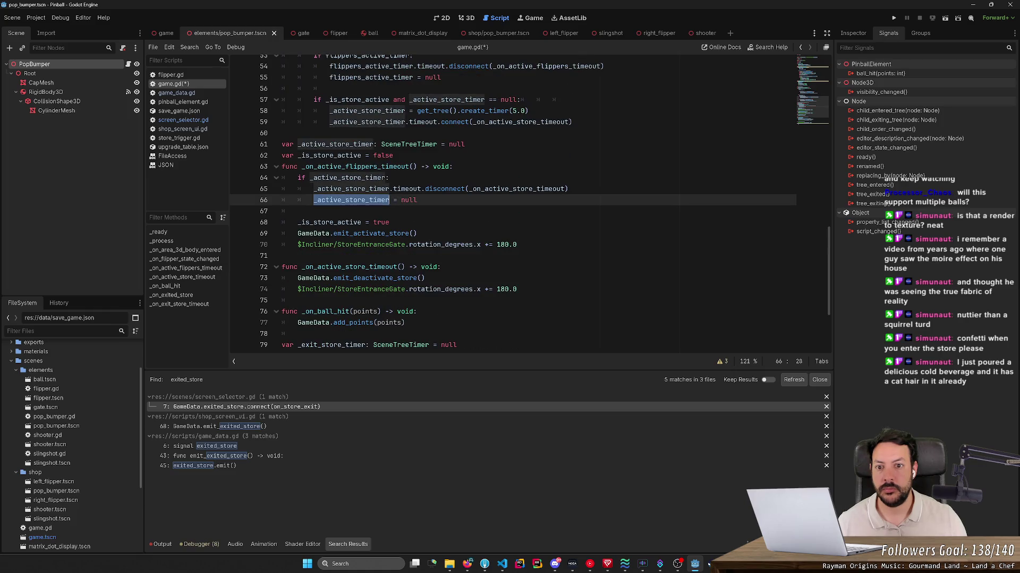
{"action": "scroll", "coordinate": [530, 202], "scroll_direction": "up", "scroll_amount": 2}
{"action": "scroll", "coordinate": [529, 201], "scroll_direction": "up", "scroll_amount": 1}
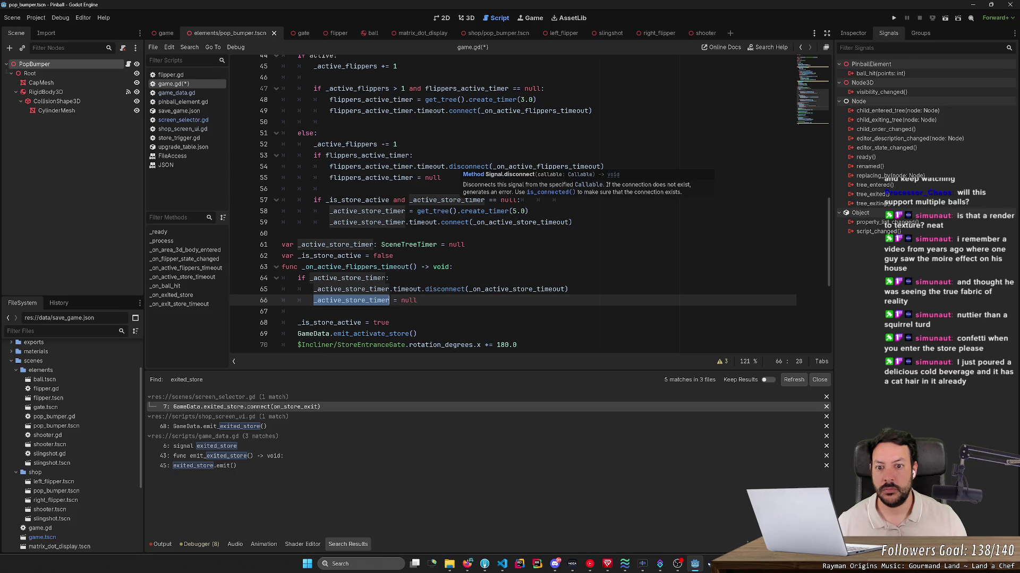
{"action": "scroll", "coordinate": [530, 202], "scroll_direction": "down", "scroll_amount": 4}
{"action": "scroll", "coordinate": [530, 202], "scroll_direction": "down", "scroll_amount": 2}
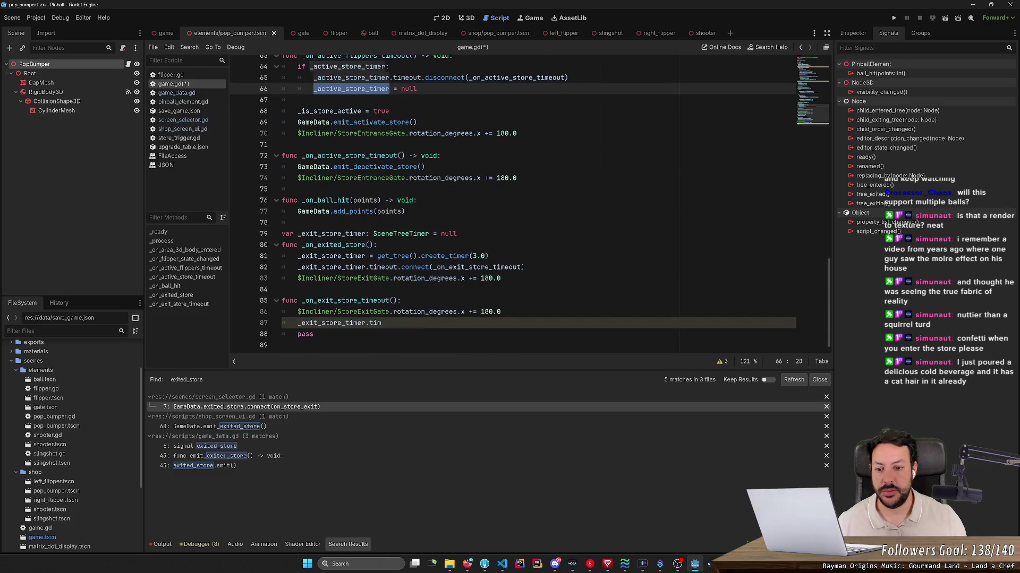
{"action": "type", "text": "eout"}
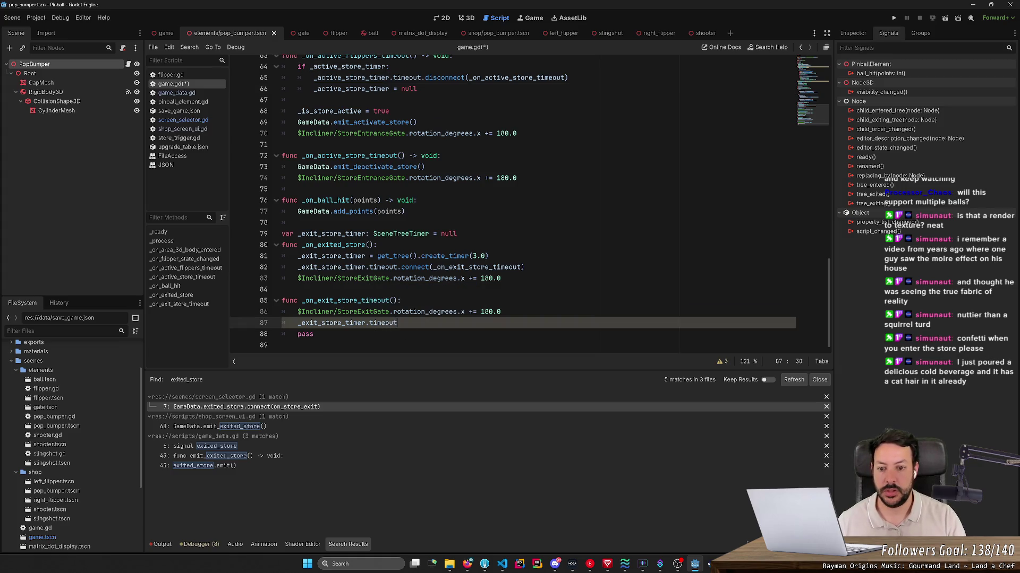
{"action": "key", "text": "BackSpace"}
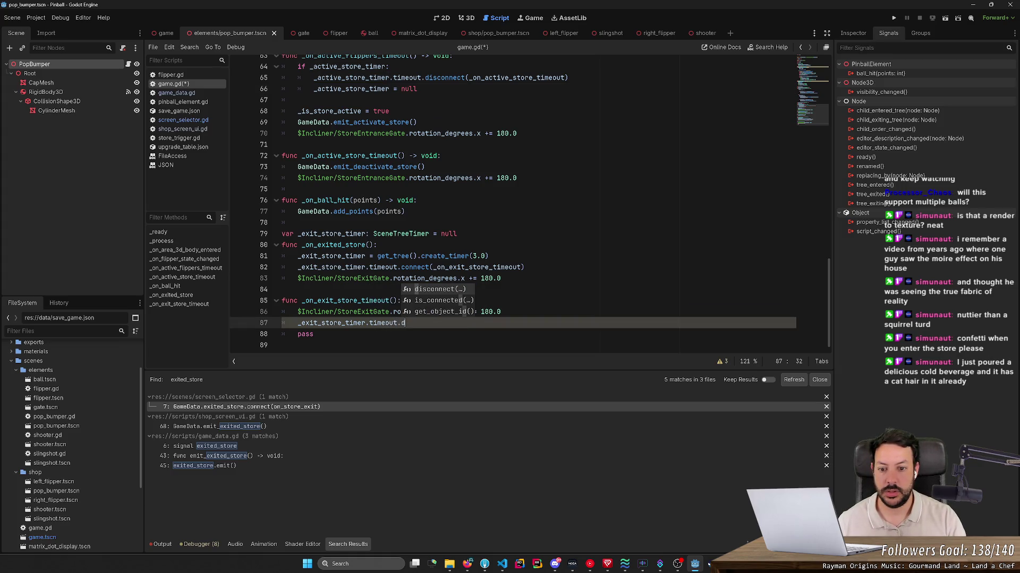
{"action": "key", "text": "Return"}
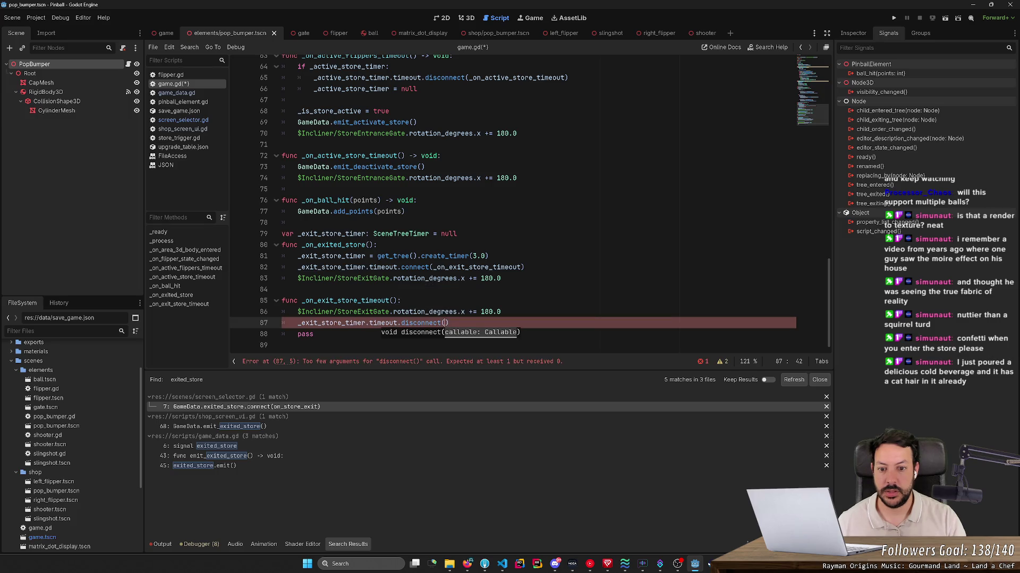
{"action": "type", "text": "_on"}
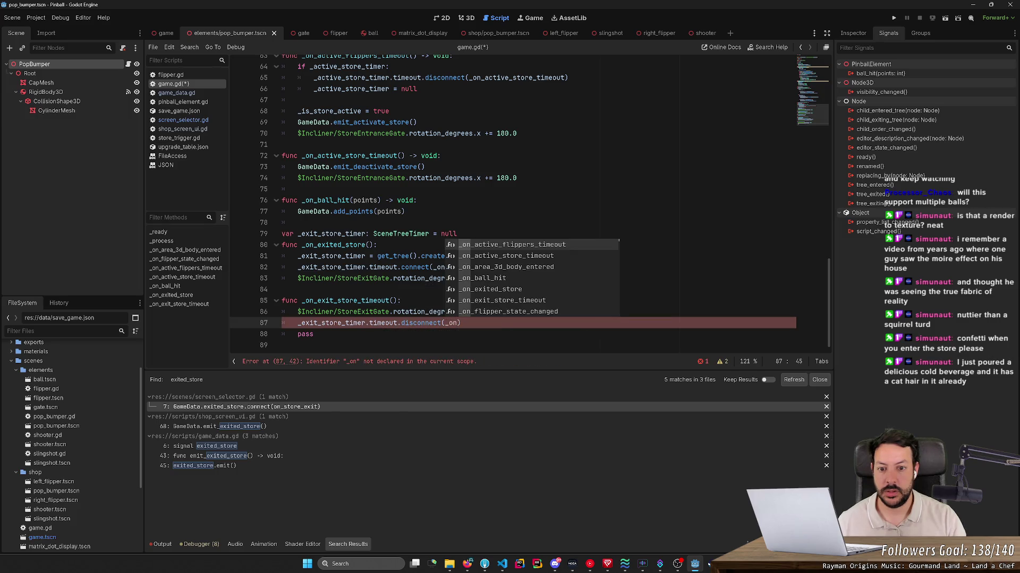
{"action": "key", "text": "Down"}
{"action": "key", "text": "Down"}
{"action": "key", "text": "Down"}
{"action": "key", "text": "Return"}
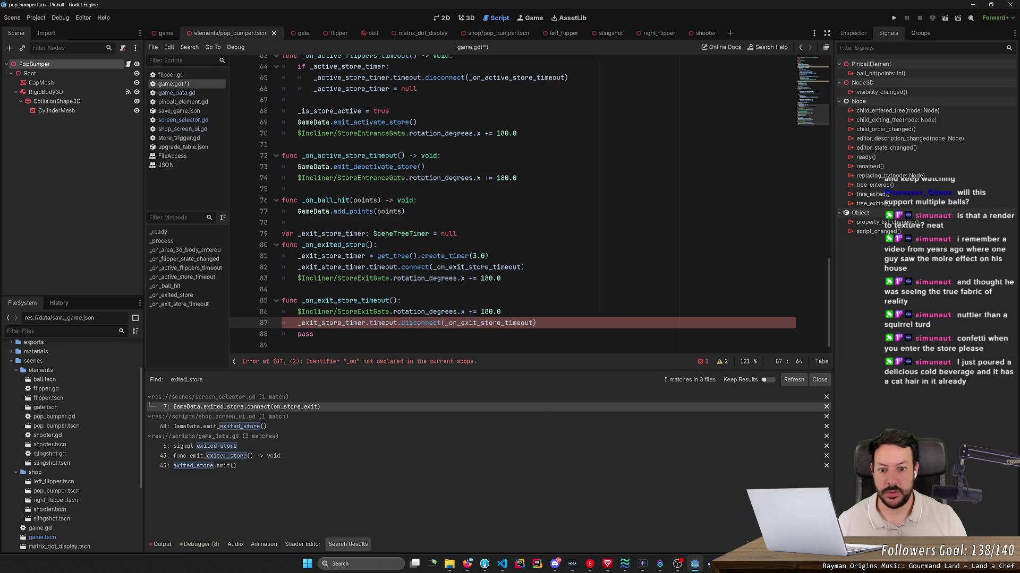
{"action": "key", "text": "Return"}
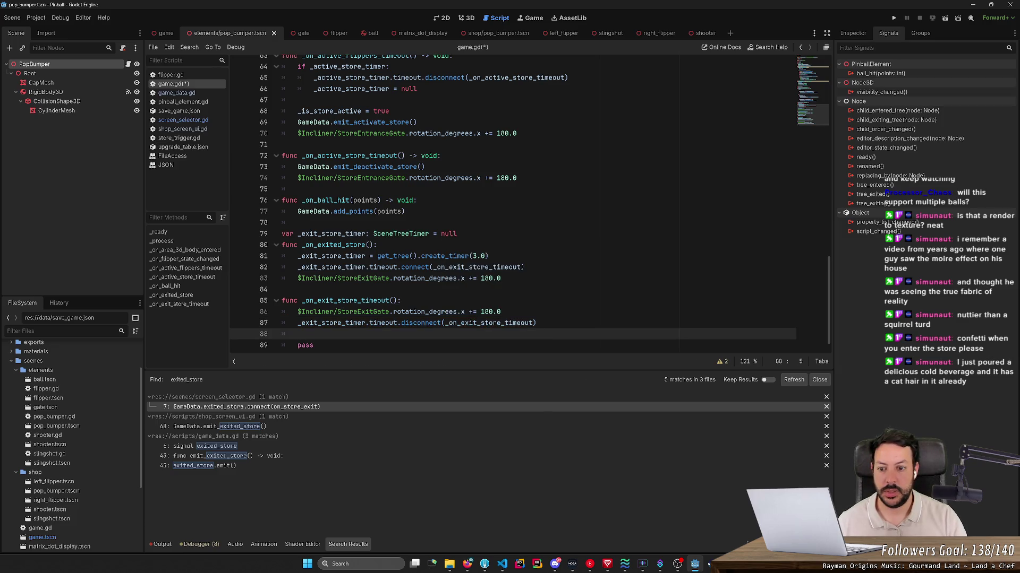
{"action": "type", "text": "_exi"}
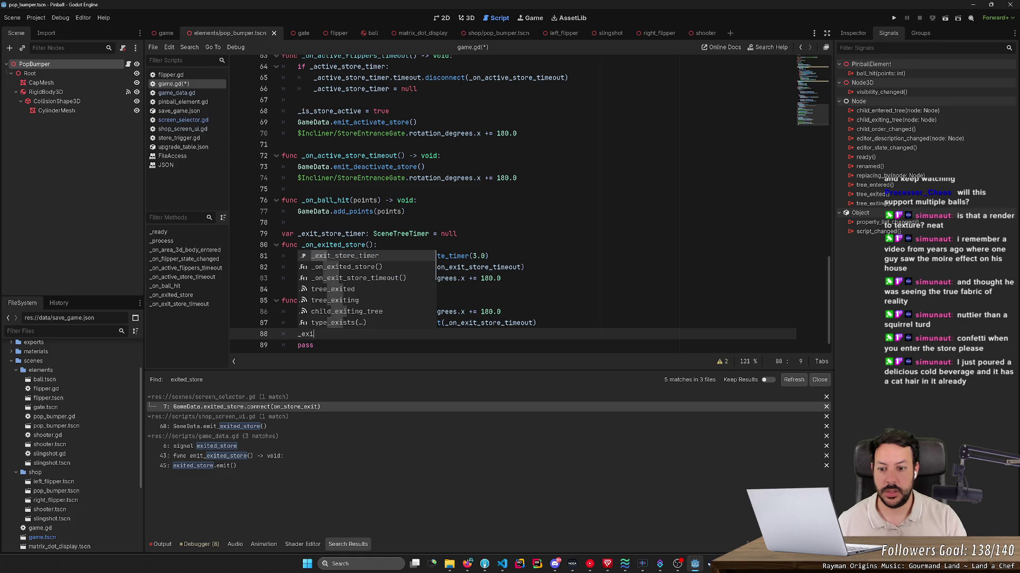
{"action": "key", "text": "Return"}
{"action": "type", "text": "= null"}
{"action": "key", "text": "ctrl+s"}
{"action": "key", "text": "F5"}
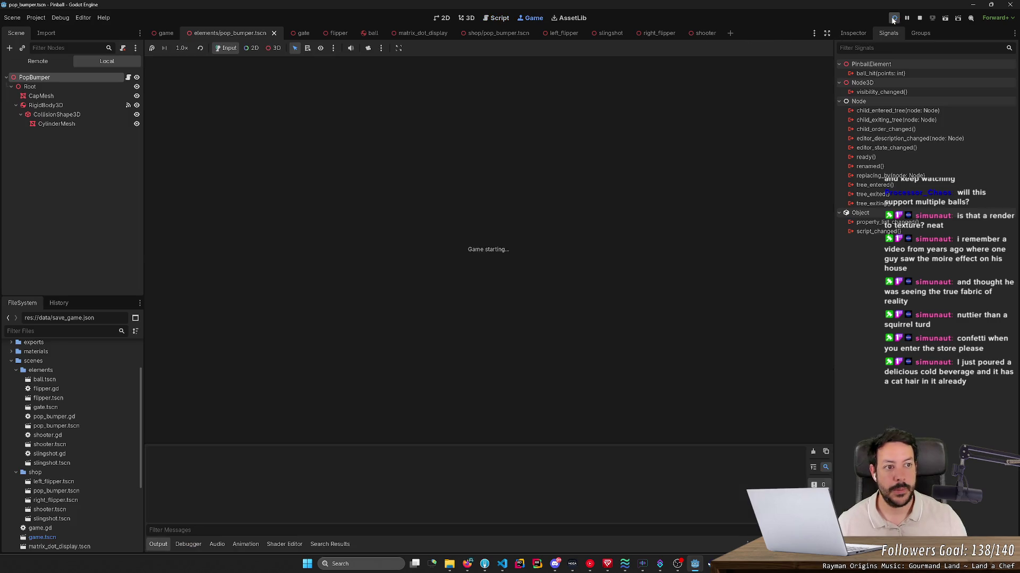
- Launch the ball, work the flippers to send it into the store, browse and leave for a new ball
{"action": "key", "text": "space"}
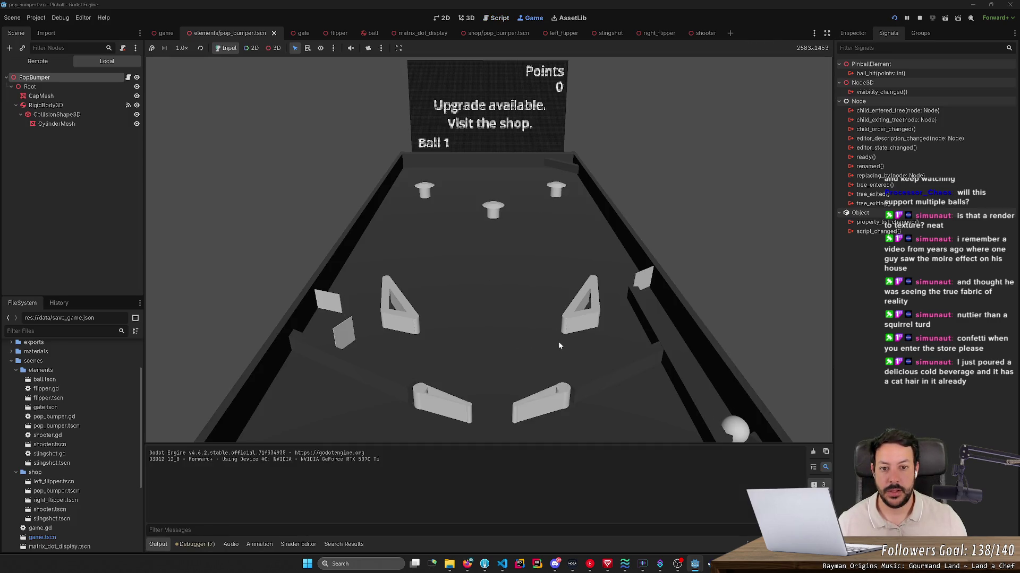
{"action": "key", "text": "Left"}
{"action": "key", "text": "Left"}
{"action": "key", "text": "Right"}
{"action": "key", "text": "Left"}
{"action": "key", "text": "Right"}
{"action": "key", "text": "Left"}
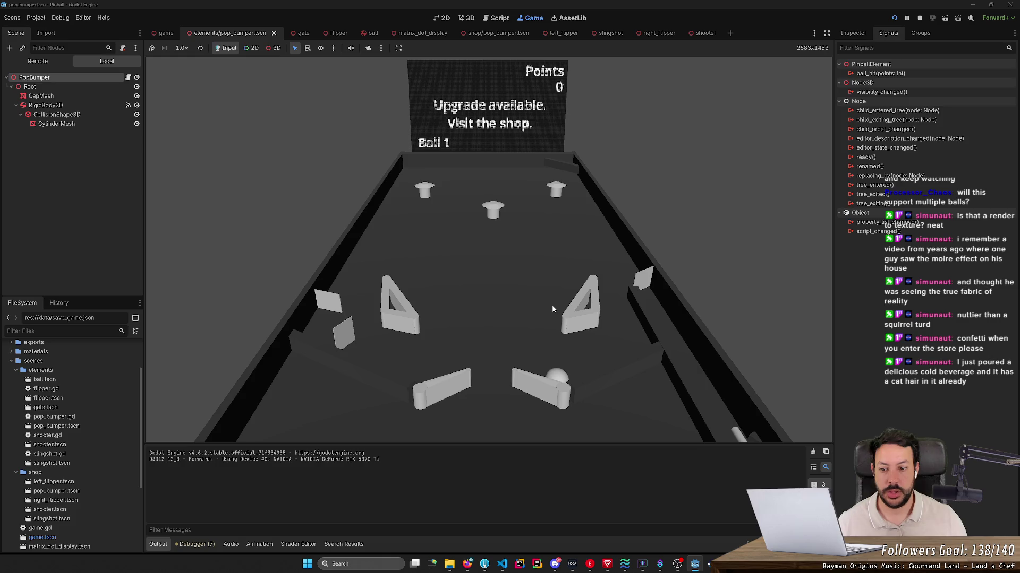
{"action": "key", "text": "Right"}
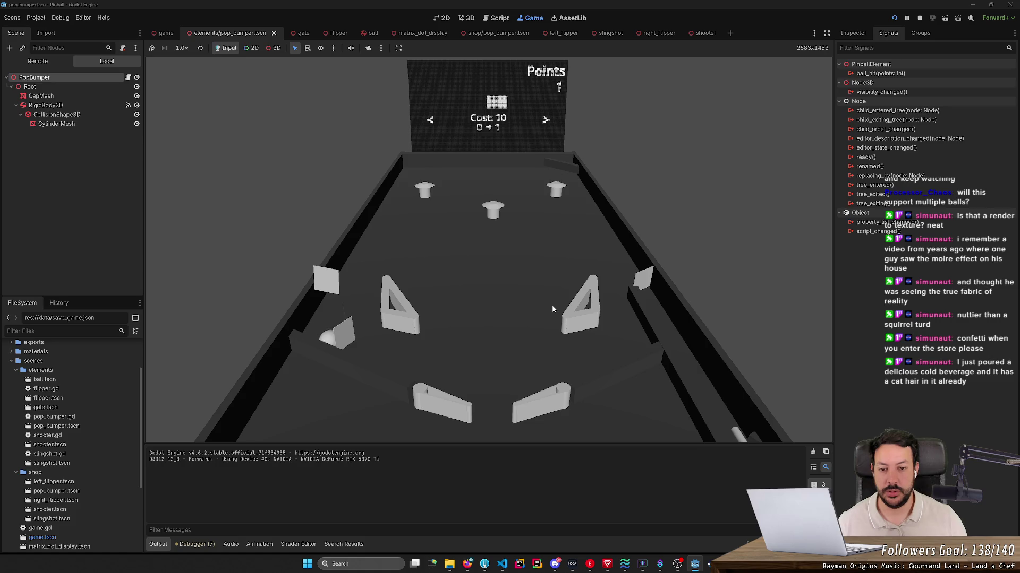
{"action": "key", "text": "Left"}
{"action": "key", "text": "Left"}
{"action": "key", "text": "Left"}
{"action": "key", "text": "Left"}
{"action": "key", "text": "Left"}
{"action": "key", "text": "Left"}
{"action": "key", "text": "Left"}
{"action": "key", "text": "Left"}
{"action": "key", "text": "Return"}
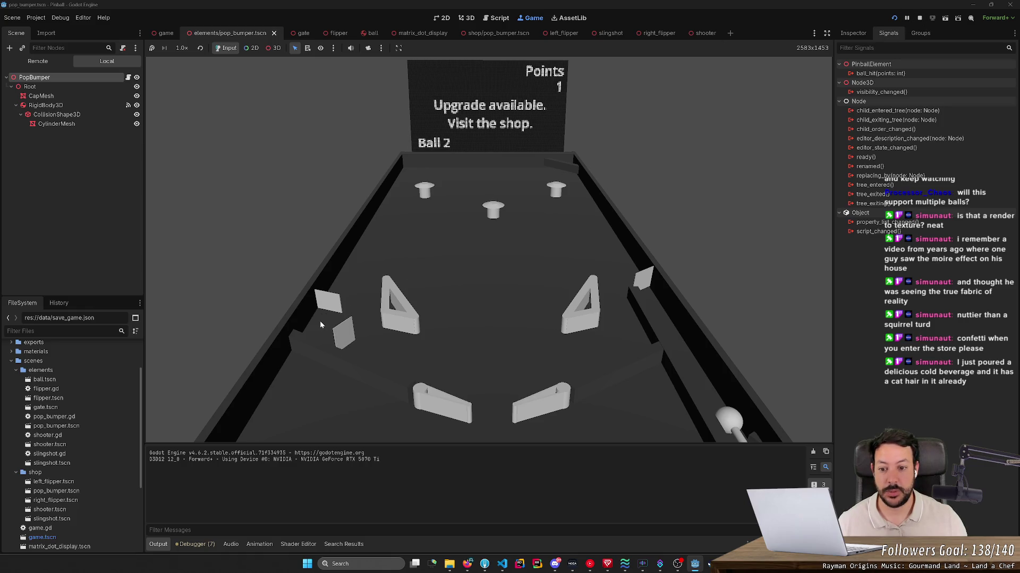
- Repeatedly browse to the store's EXIT page and exit to continue playing
{"action": "key", "text": "Return"}
{"action": "key", "text": "Left"}
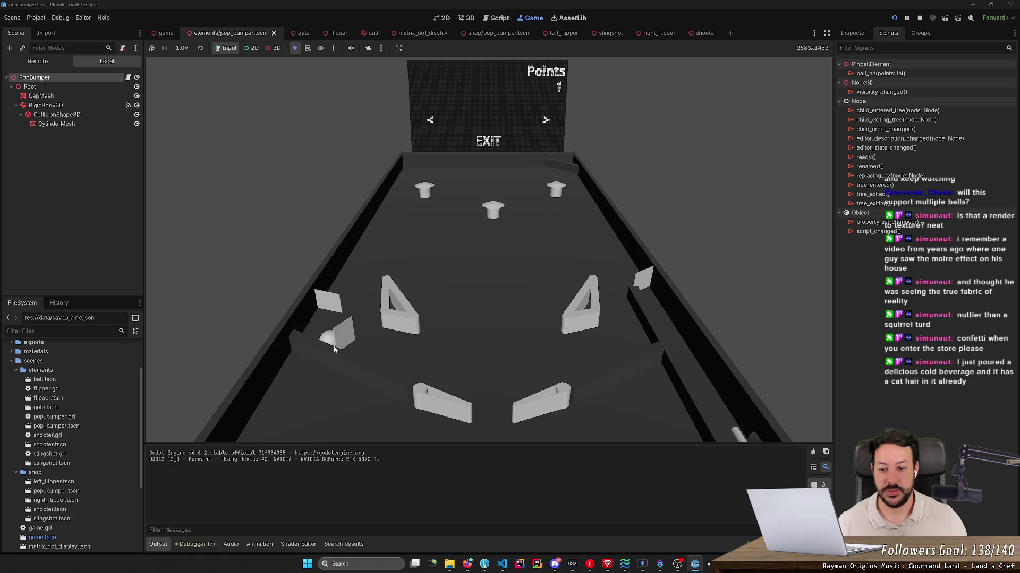
{"action": "key", "text": "Return"}
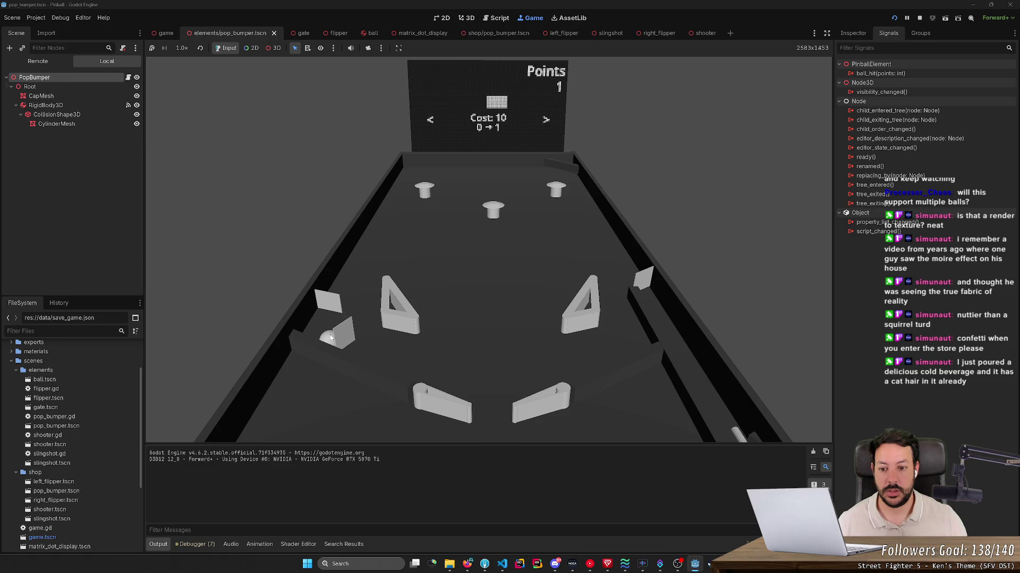
{"action": "key", "text": "Left"}
{"action": "key", "text": "Return"}
{"action": "key", "text": "Left"}
{"action": "key", "text": "Return"}
{"action": "key", "text": "Right"}
{"action": "key", "text": "Left"}
{"action": "key", "text": "Return"}
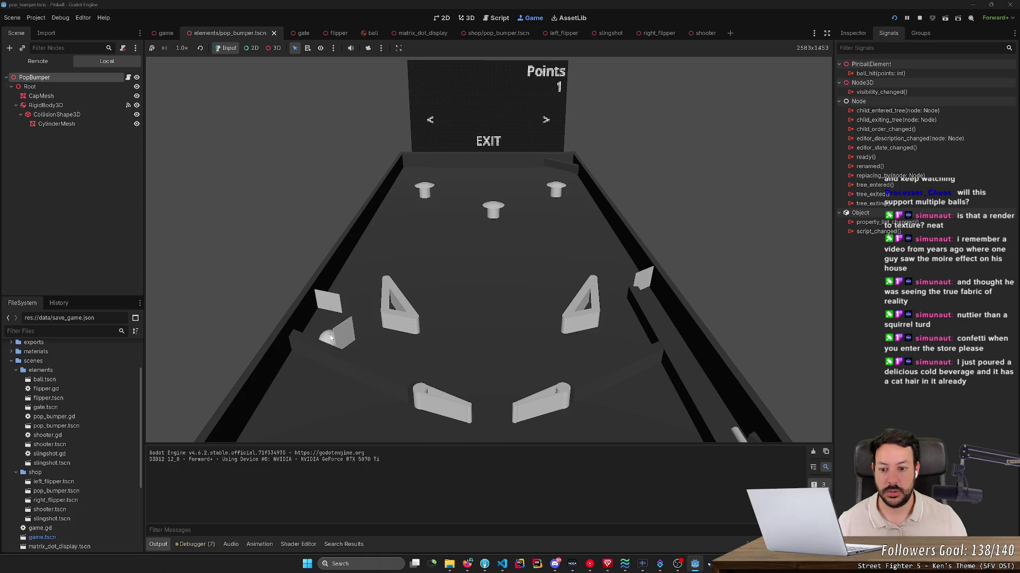
{"action": "key", "text": "Return"}
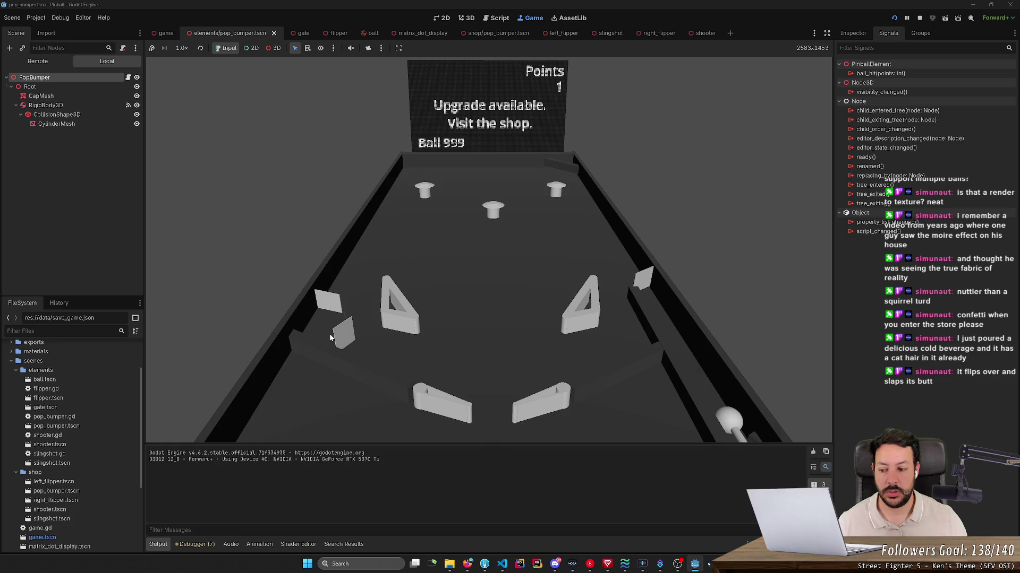
- Exit the store a few more times, then stop the running game with F8
{"action": "key", "text": "Return"}
{"action": "key", "text": "Left"}
{"action": "key", "text": "Return"}
{"action": "key", "text": "Return"}
{"action": "key", "text": "Left"}
{"action": "key", "text": "Return"}
{"action": "key", "text": "F8"}
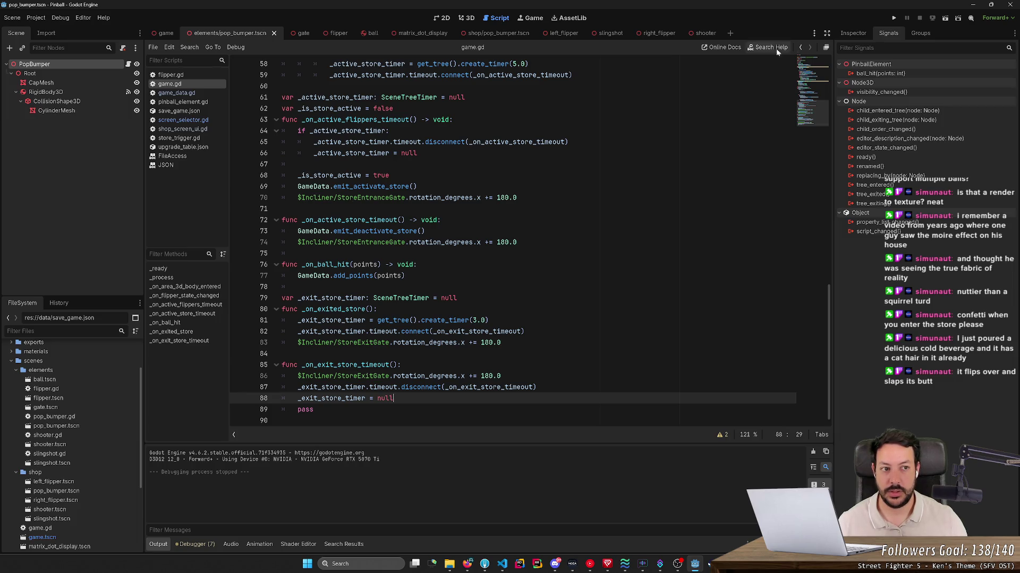
- Rerun the project, exit the store once, stop the game and switch to the main game scene
{"action": "left_click", "coordinate": [895, 18]}
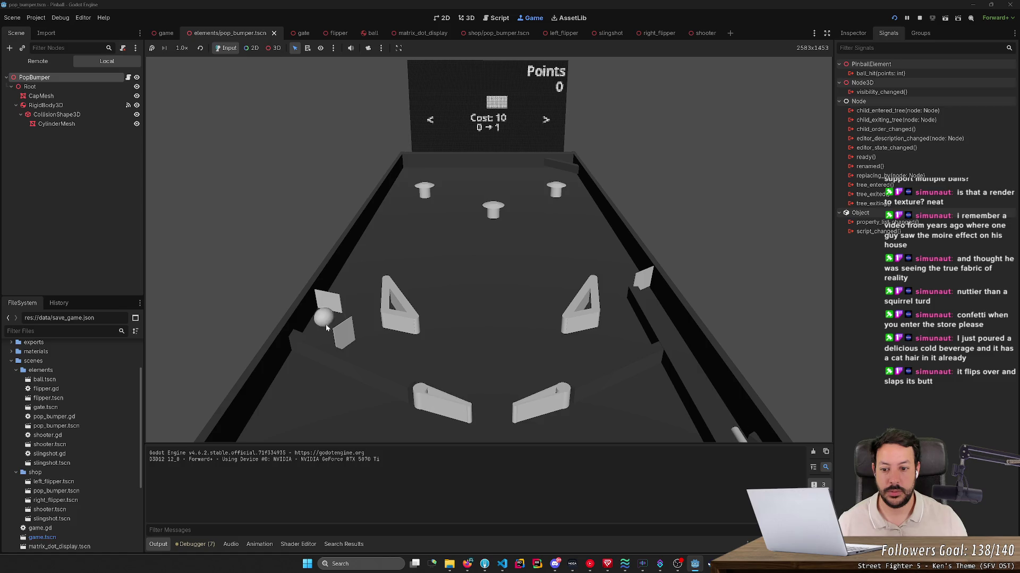
{"action": "key", "text": "Right"}
{"action": "key", "text": "Return"}
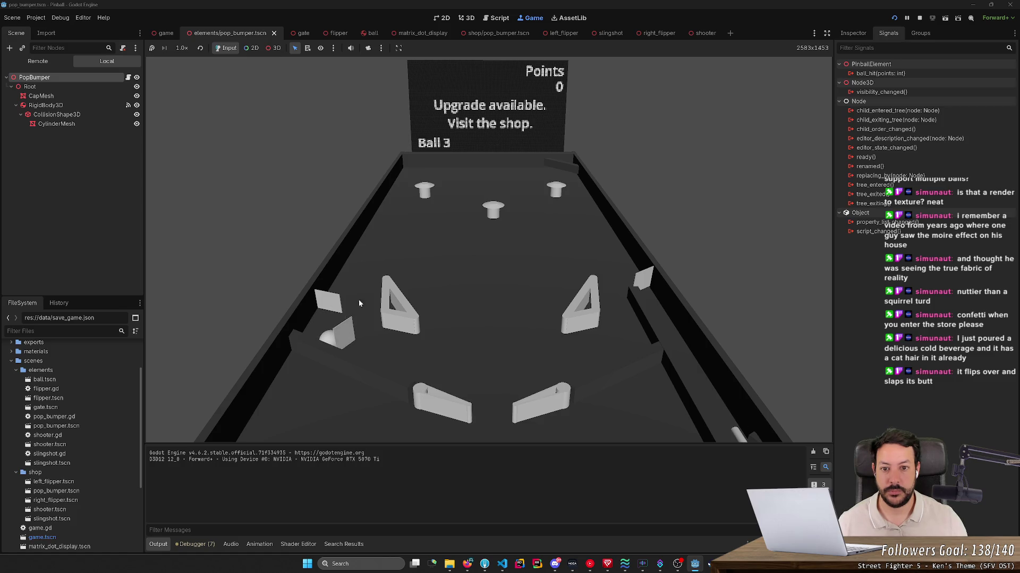
{"action": "left_click", "coordinate": [919, 17]}
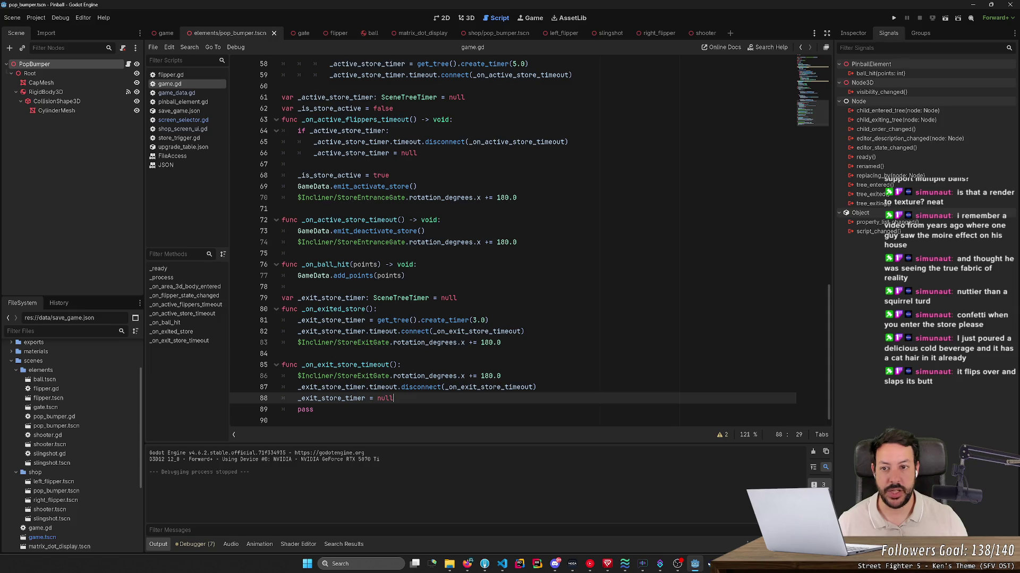
{"action": "left_click", "coordinate": [167, 35]}
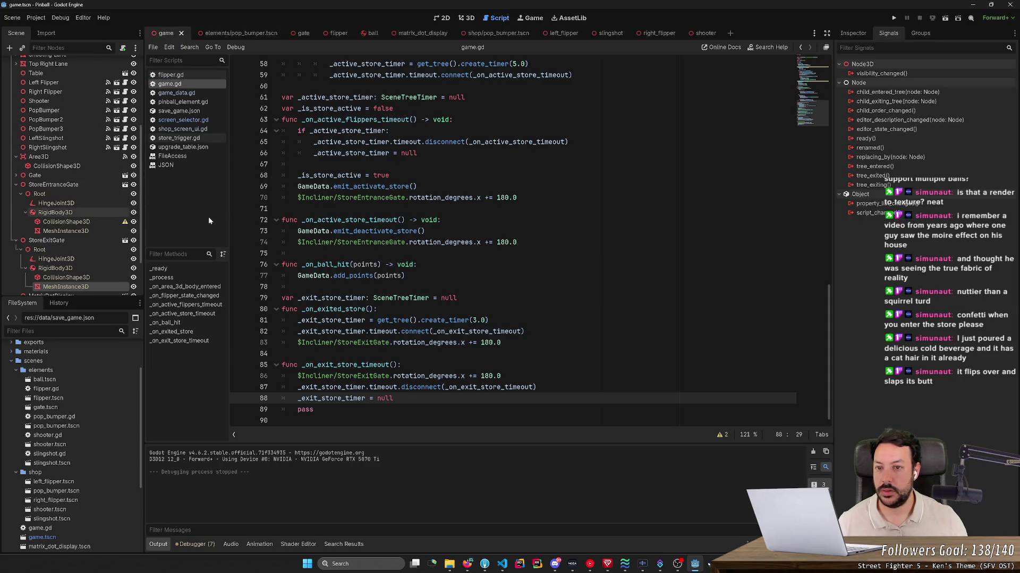
- In the 3D view, set the StoreExitGate RigidBody3D mass to 0.01 in the Inspector and run the project
{"action": "left_click", "coordinate": [468, 19]}
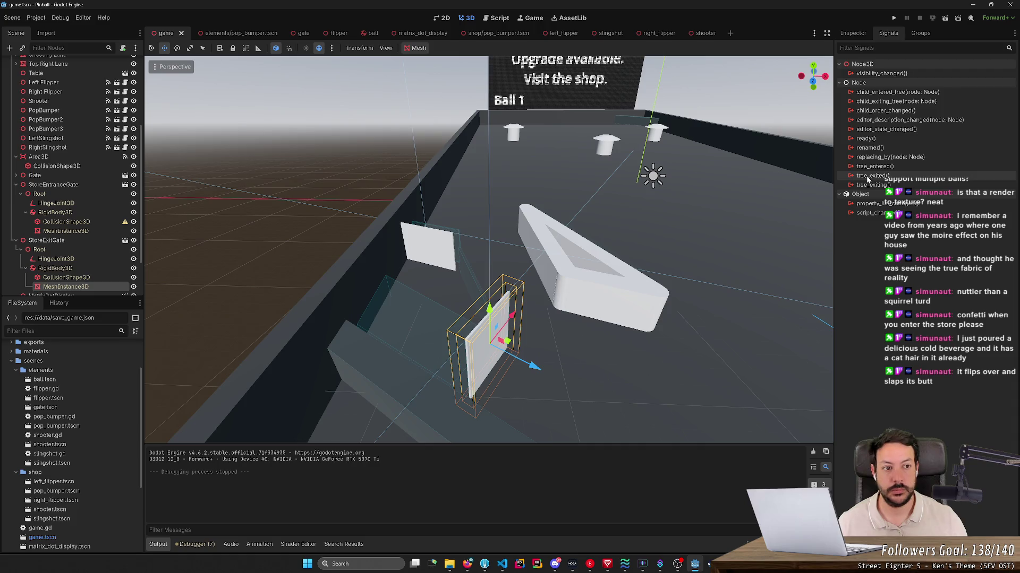
{"action": "left_click", "coordinate": [862, 36]}
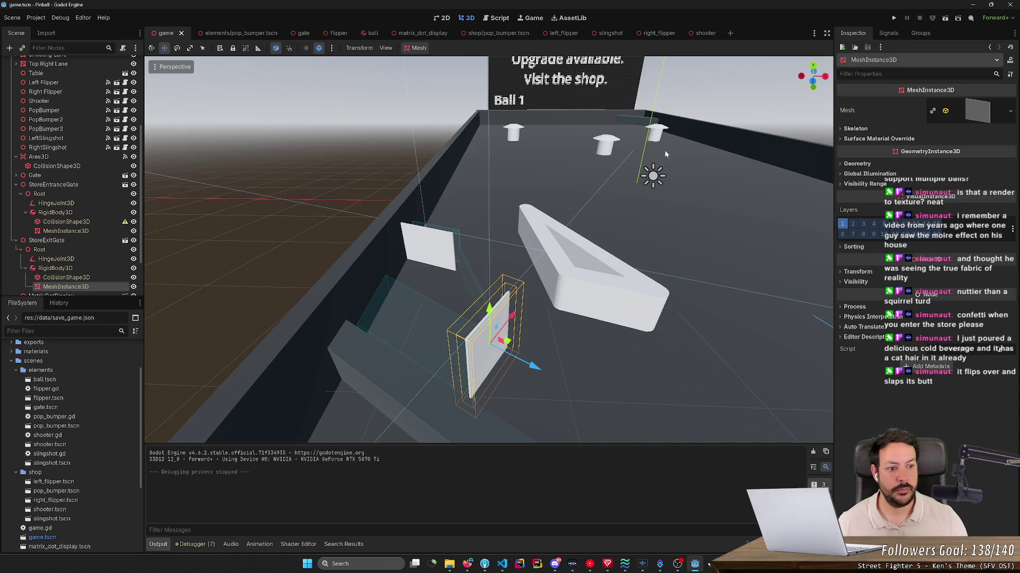
{"action": "left_click", "coordinate": [60, 268]}
{"action": "left_click", "coordinate": [973, 109]}
{"action": "key", "text": "Return"}
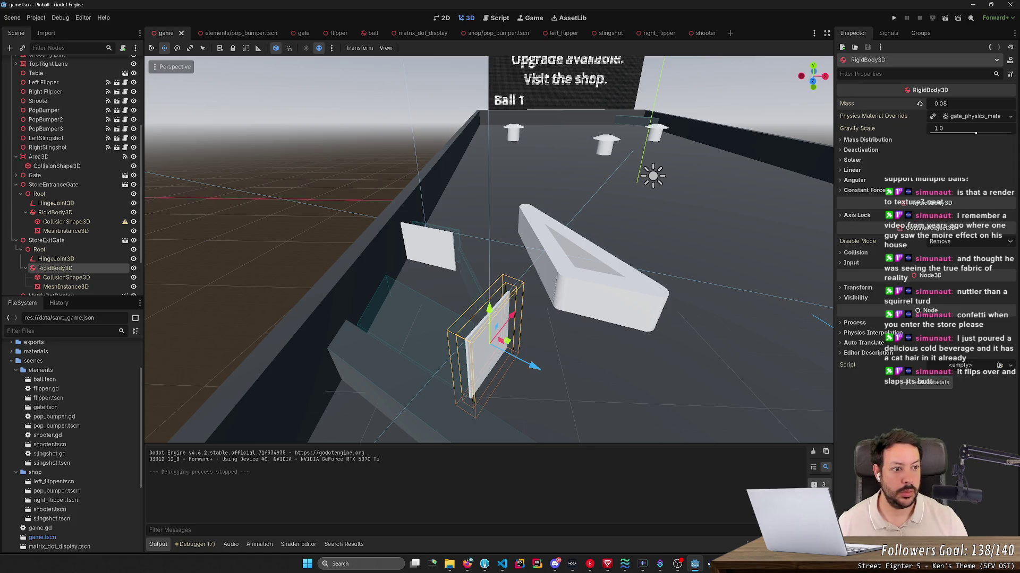
{"action": "left_click", "coordinate": [893, 17]}
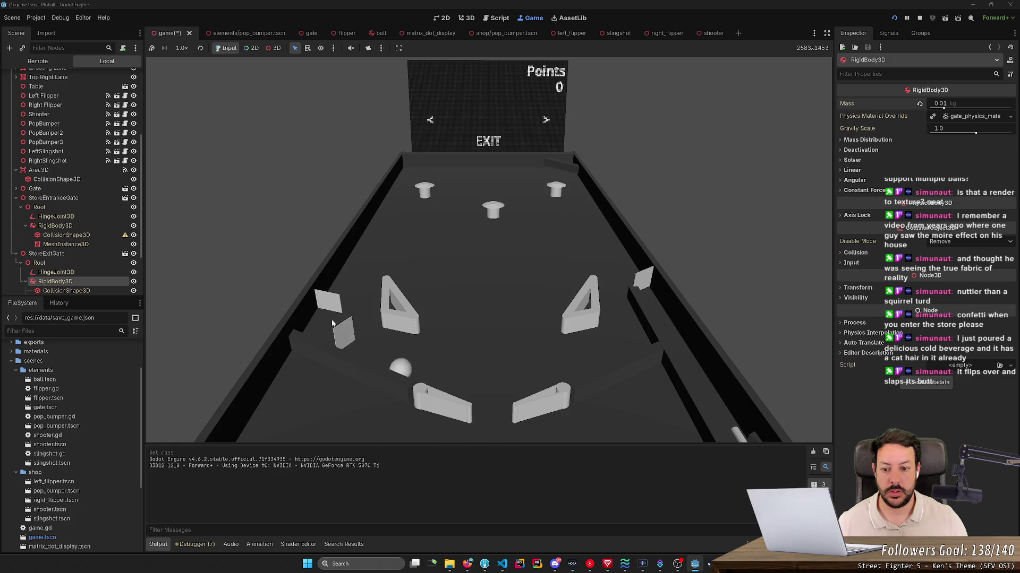
- Flip the left flipper, browse the store to EXIT to watch the gate, then stop the game
{"action": "key", "text": "Left"}
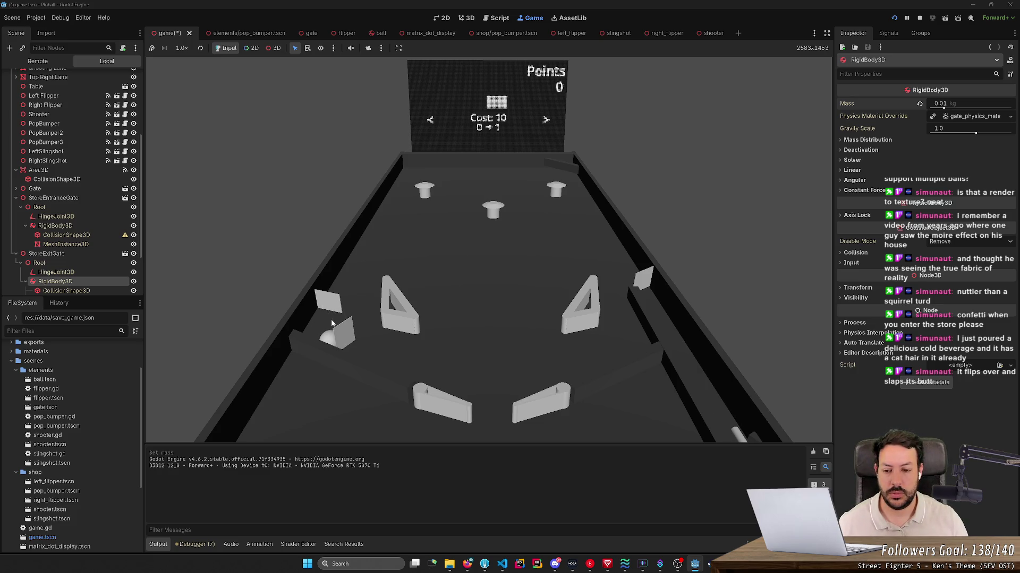
{"action": "key", "text": "Left"}
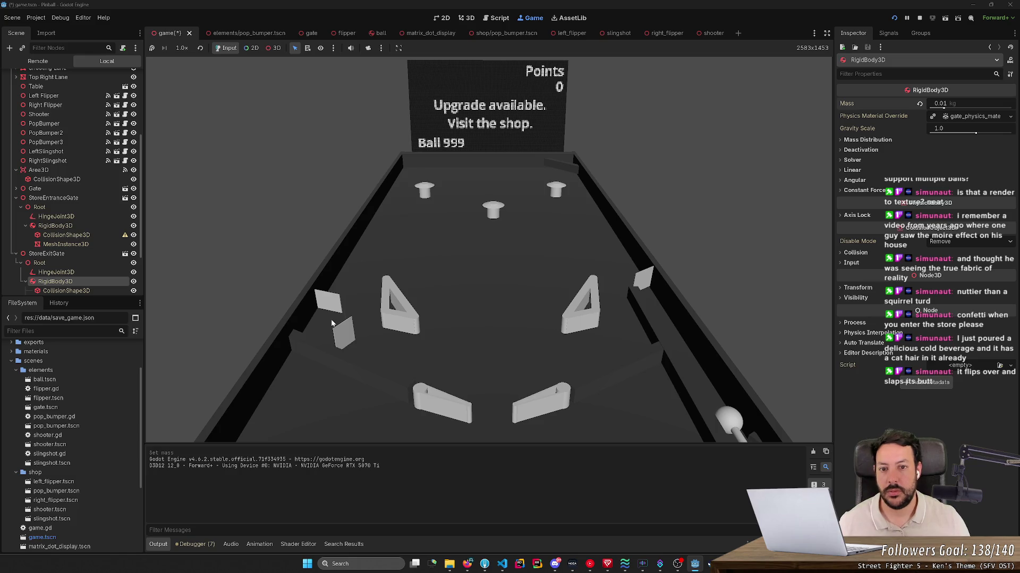
{"action": "left_click", "coordinate": [919, 18]}
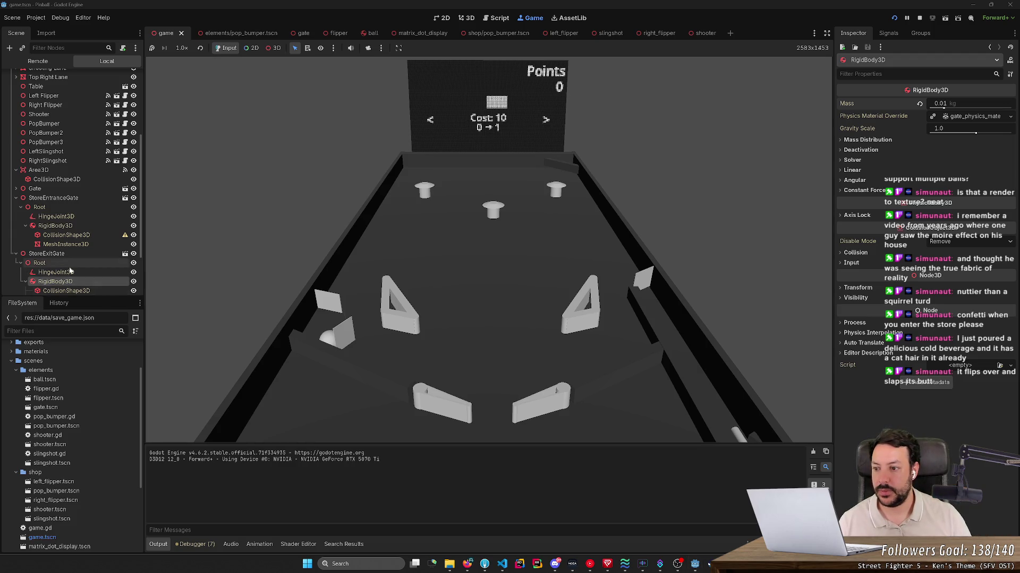
{"action": "scroll", "coordinate": [69, 271], "scroll_direction": "down", "scroll_amount": 3}
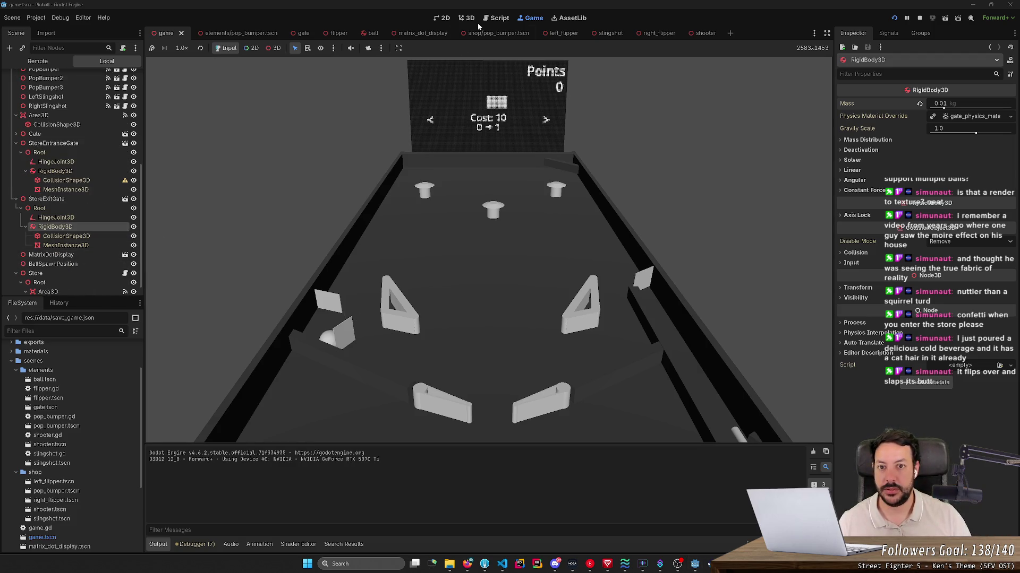
- Take editor camera control, select StoreExitGate's HingeJoint3D and expand its Angular Limit settings
{"action": "left_click", "coordinate": [369, 49]}
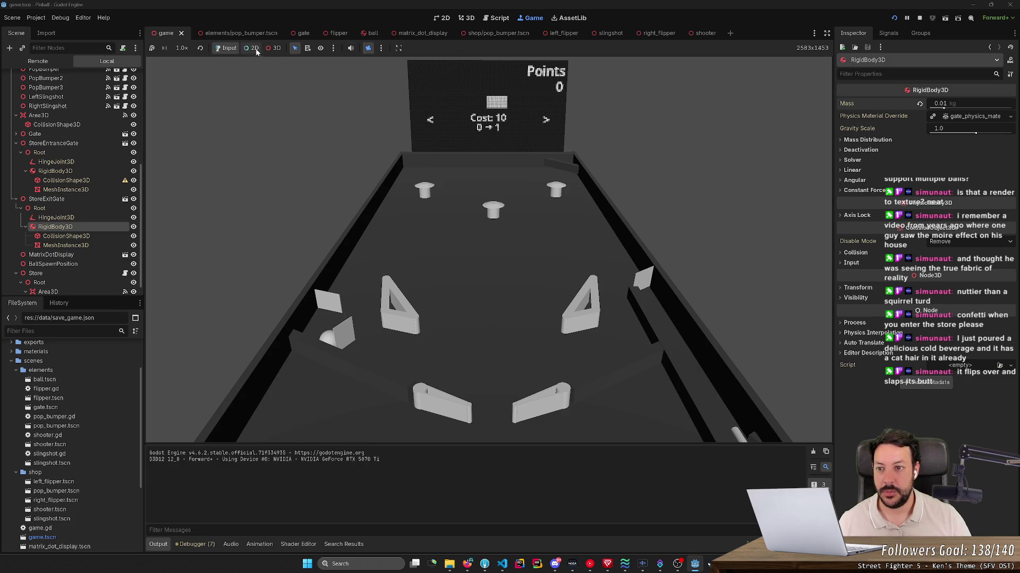
{"action": "left_click", "coordinate": [272, 47]}
{"action": "scroll", "coordinate": [488, 249], "scroll_direction": "up", "scroll_amount": 5}
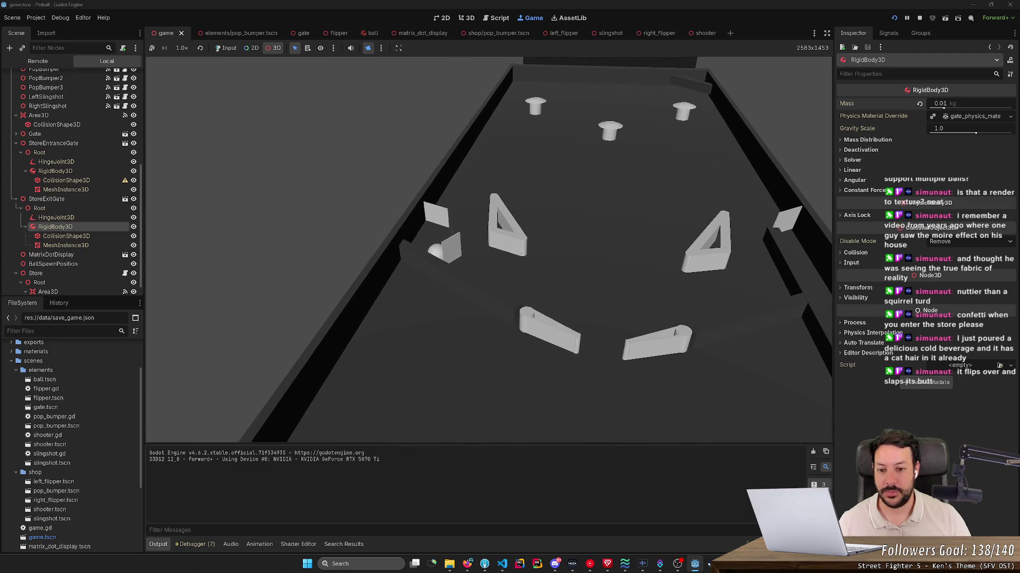
{"action": "scroll", "coordinate": [488, 249], "scroll_direction": "down", "scroll_amount": 3}
{"action": "scroll", "coordinate": [489, 249], "scroll_direction": "up", "scroll_amount": 5}
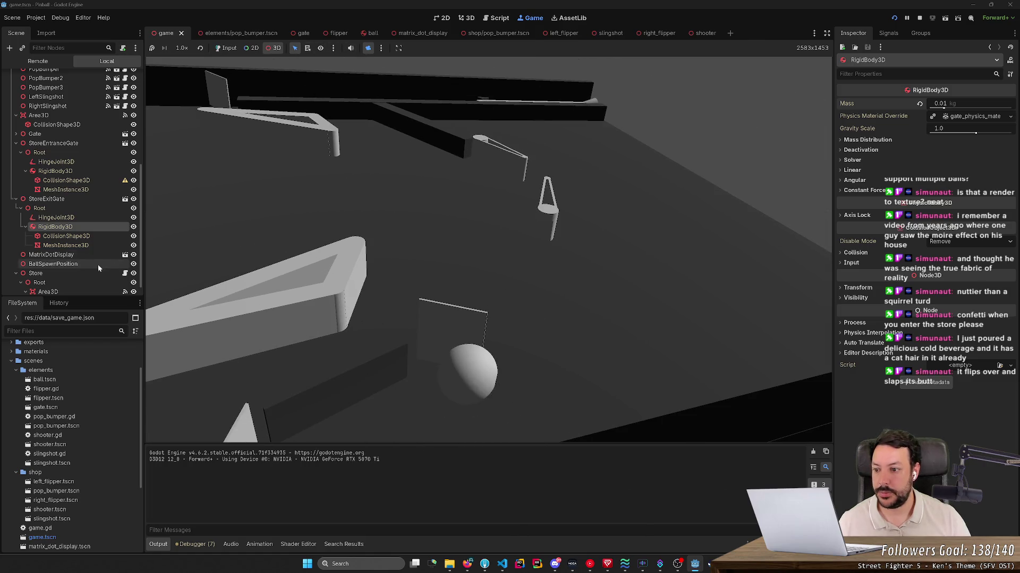
{"action": "left_click", "coordinate": [96, 216]}
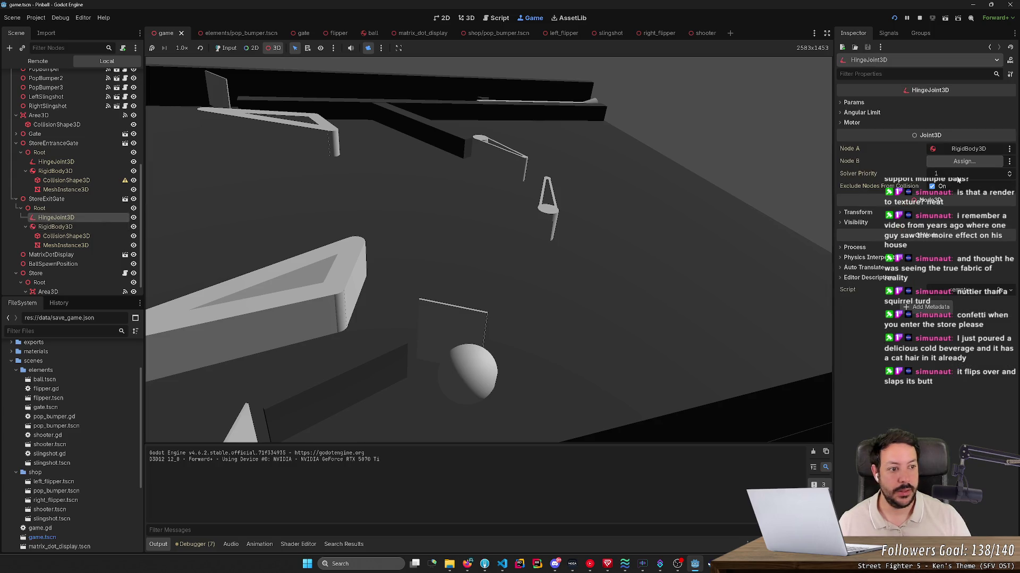
{"action": "left_click", "coordinate": [853, 102]}
{"action": "left_click", "coordinate": [860, 124]}
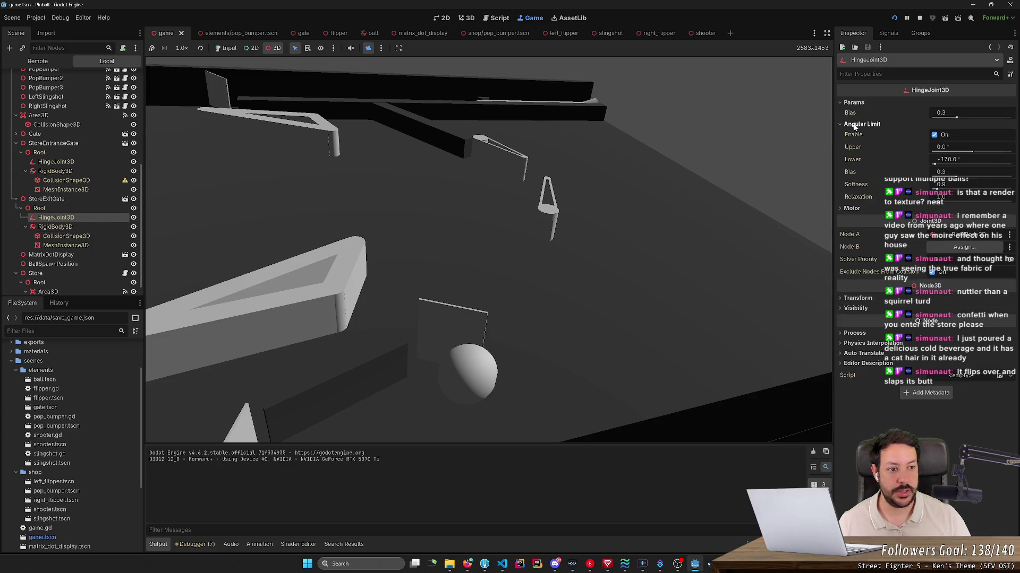
- Toggle the hinge's Angular Limit Enable checkbox several times, leaving it turned on
{"action": "left_click", "coordinate": [935, 135]}
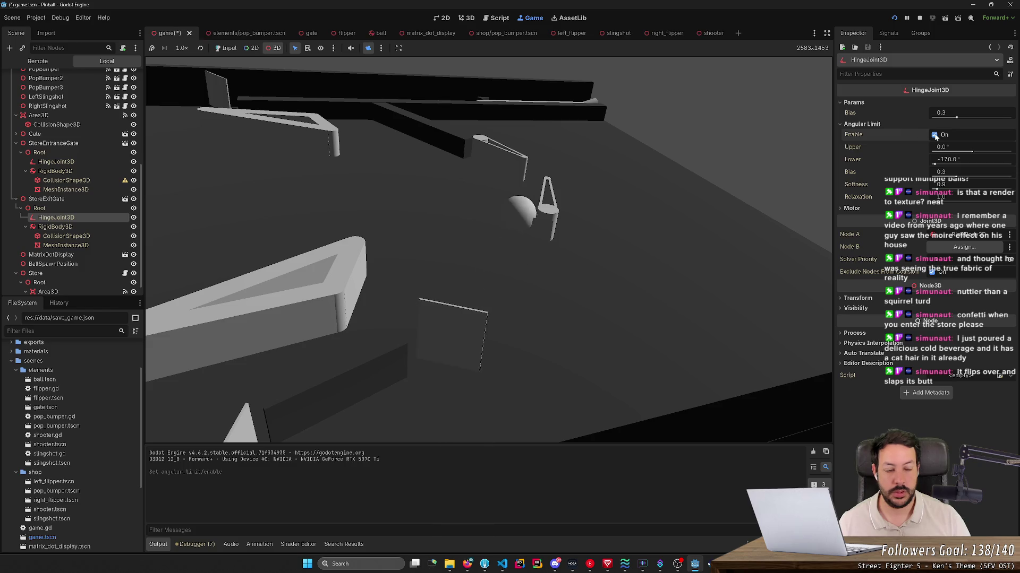
{"action": "left_click", "coordinate": [935, 135]}
{"action": "left_click", "coordinate": [935, 136]}
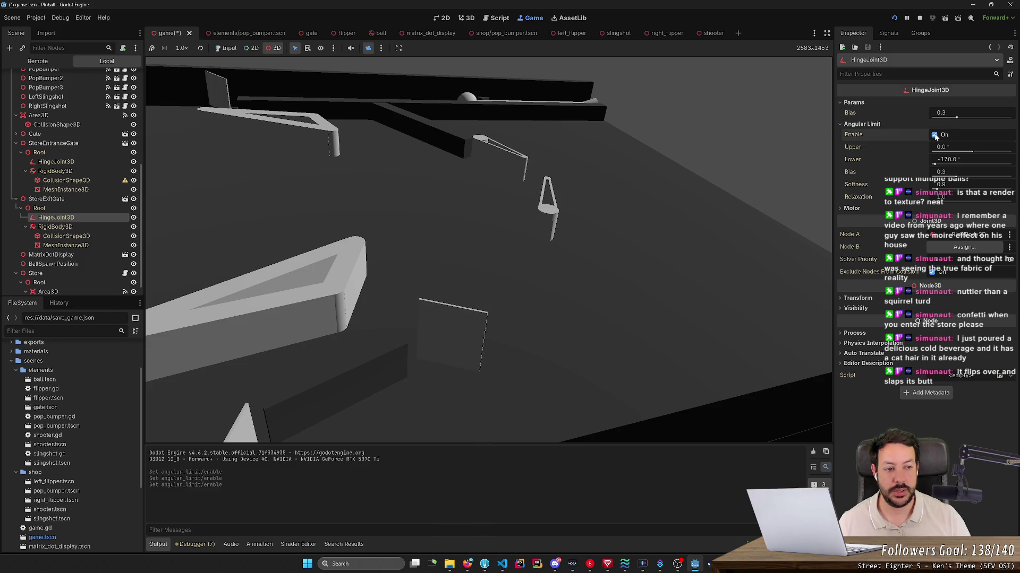
{"action": "left_click", "coordinate": [936, 136]}
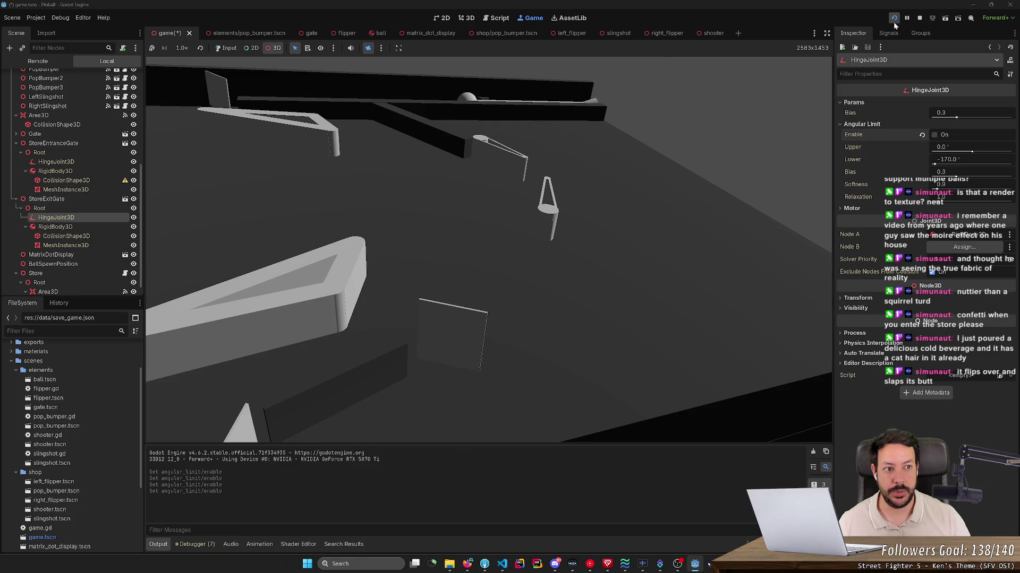
- Stop the game, glance at the pinball repository's local changes in Fork, and return to Godot
{"action": "left_click", "coordinate": [921, 17]}
{"action": "key", "text": "alt+Tab"}
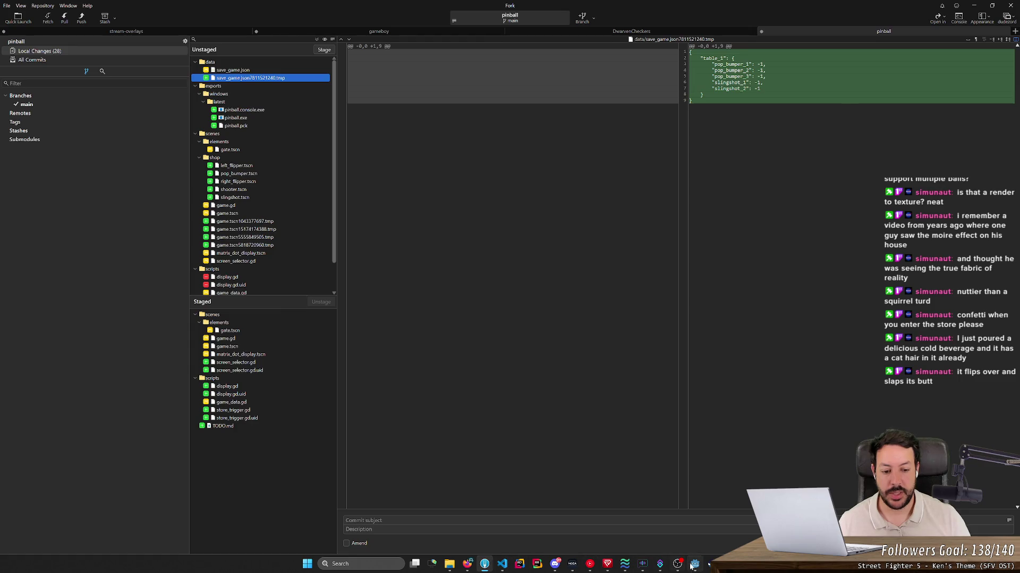
{"action": "left_click", "coordinate": [693, 564]}
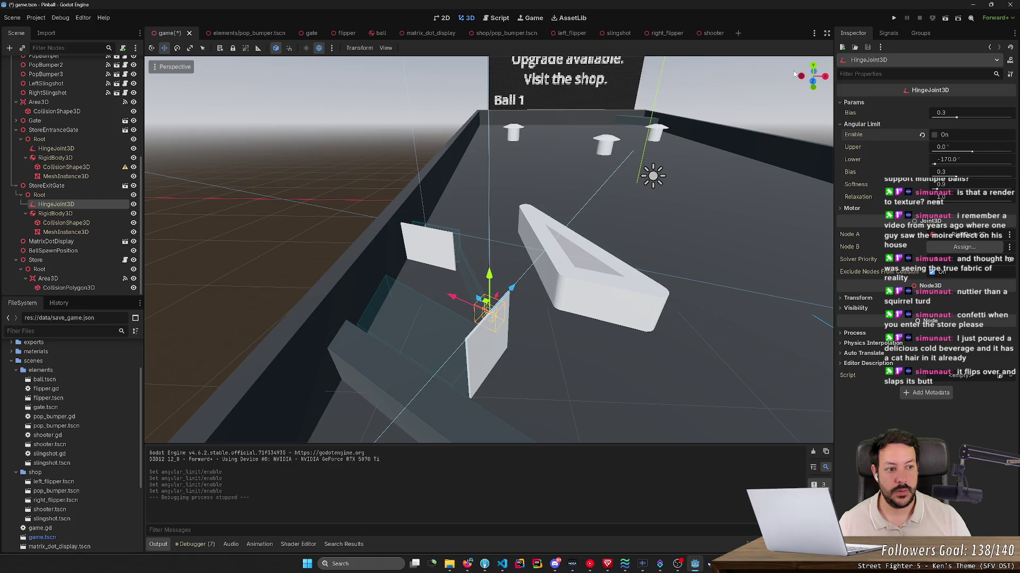
- In game.gd line 86, start replacing the call with a StoreExitGate HingeJoint3D method, trying set_ name completions
{"action": "left_click", "coordinate": [521, 22]}
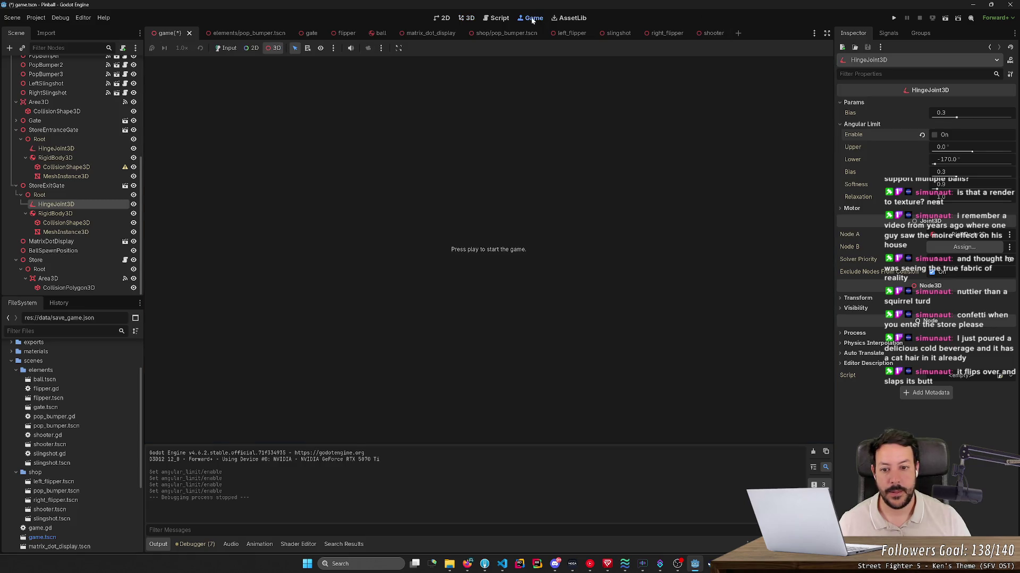
{"action": "left_click", "coordinate": [493, 22]}
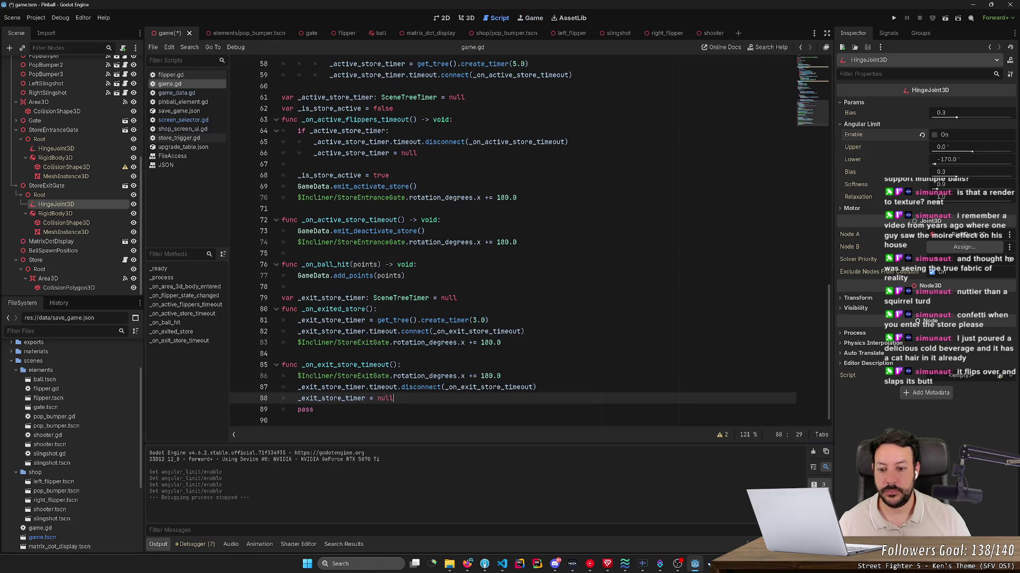
{"action": "left_click_drag", "start_coordinate": [393, 376], "coordinate": [501, 376]}
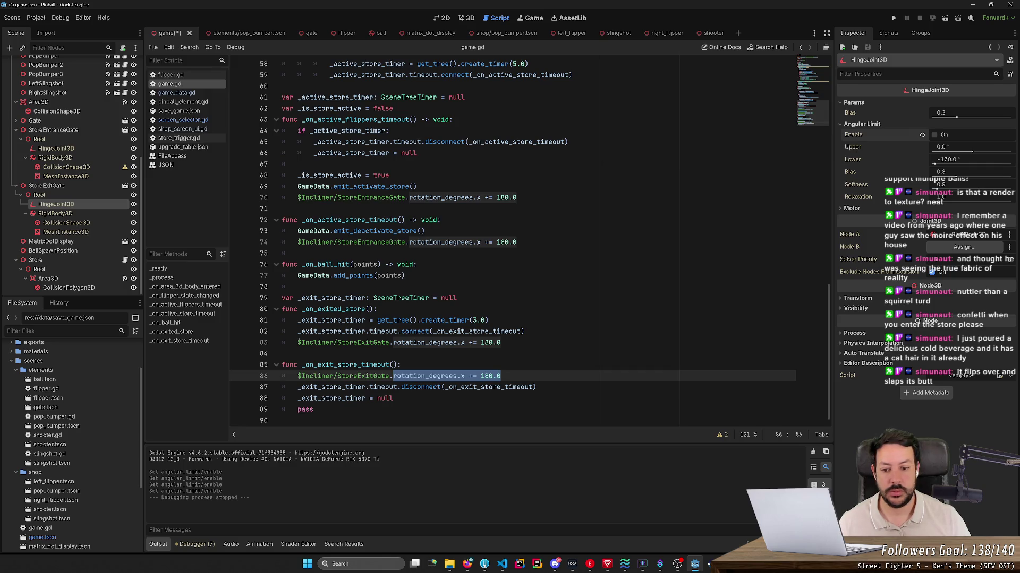
{"action": "type", "text": "set"}
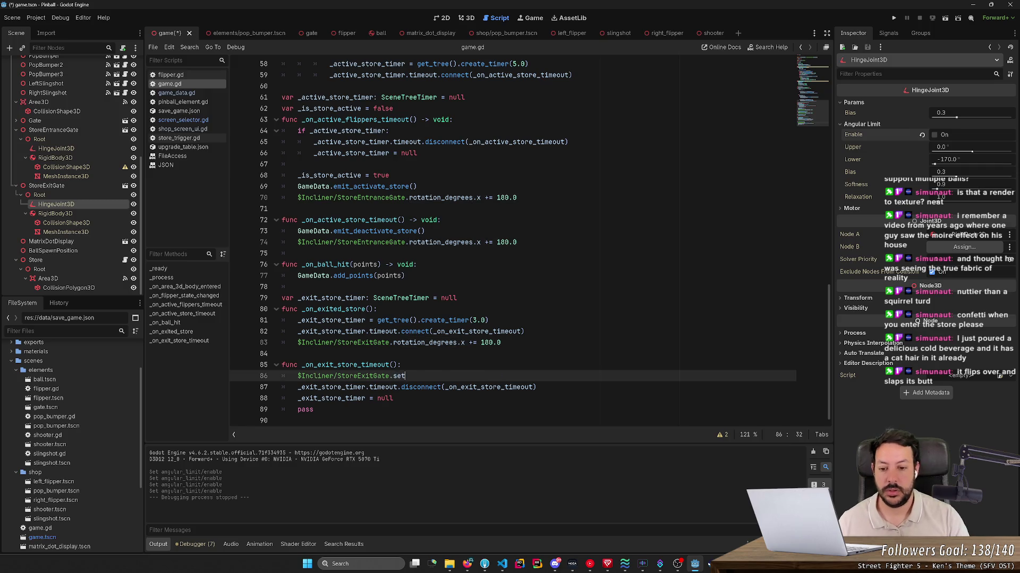
{"action": "type", "text": "_ang"}
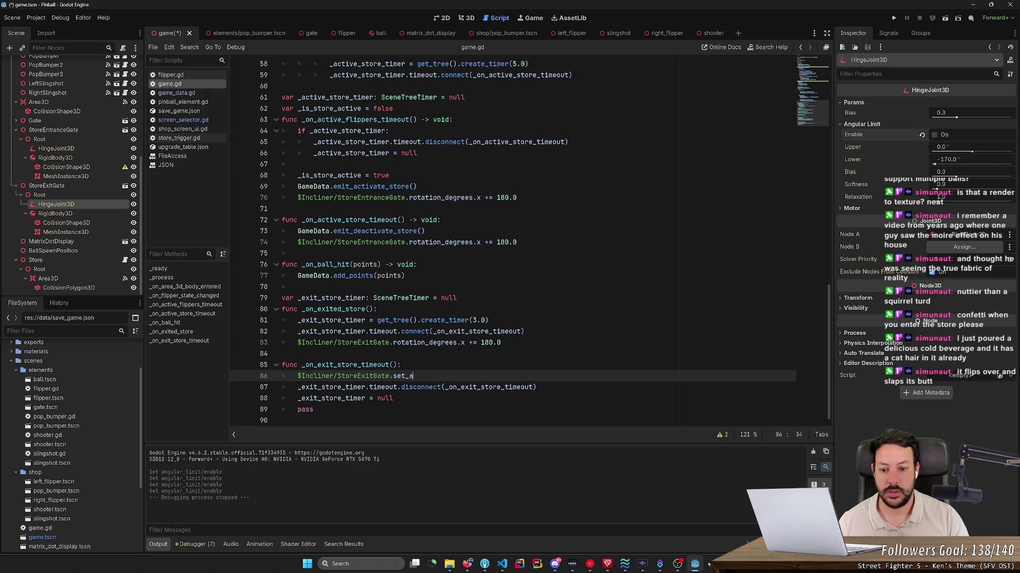
{"action": "type", "text": "_"}
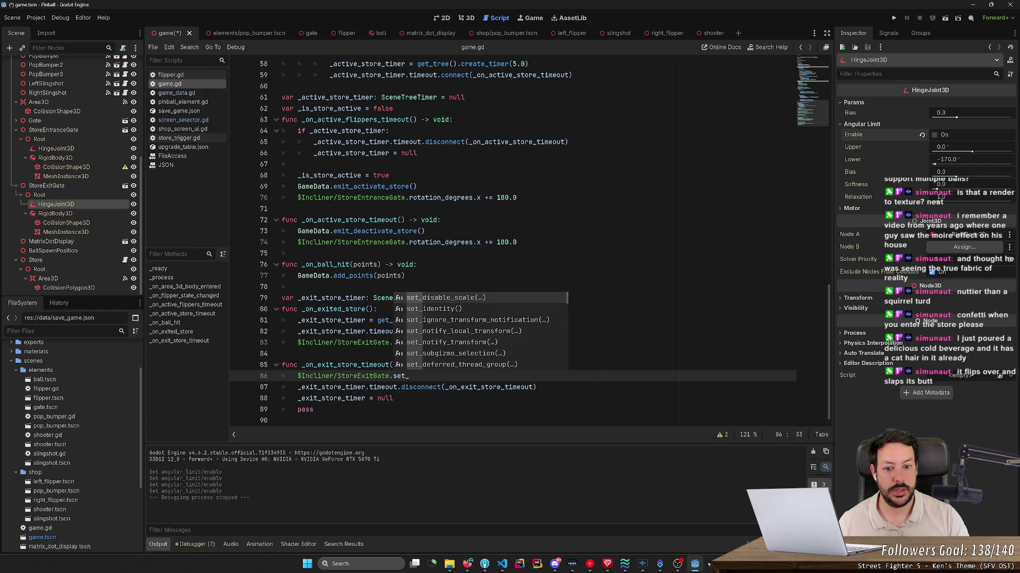
{"action": "type", "text": "para"}
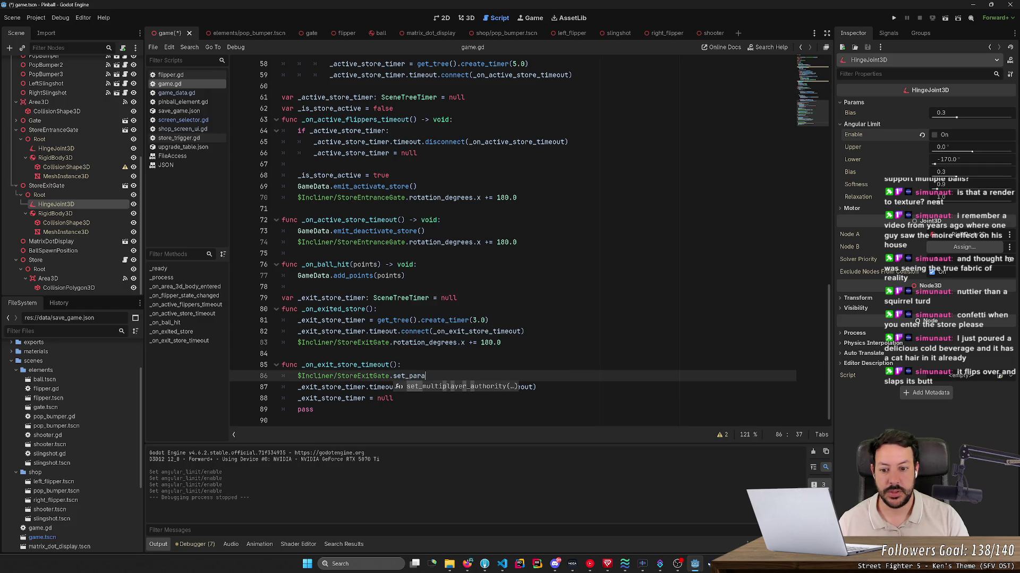
{"action": "key", "text": "BackSpace"}
{"action": "key", "text": "BackSpace"}
{"action": "key", "text": "BackSpace"}
{"action": "key", "text": "BackSpace"}
{"action": "key", "text": "BackSpace"}
{"action": "key", "text": "BackSpace"}
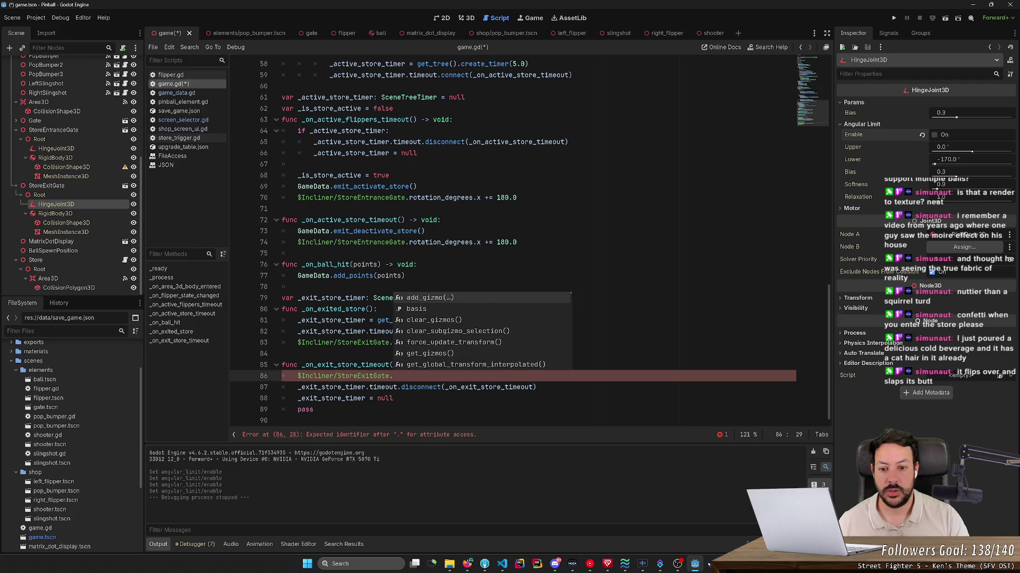
{"action": "key", "text": "BackSpace"}
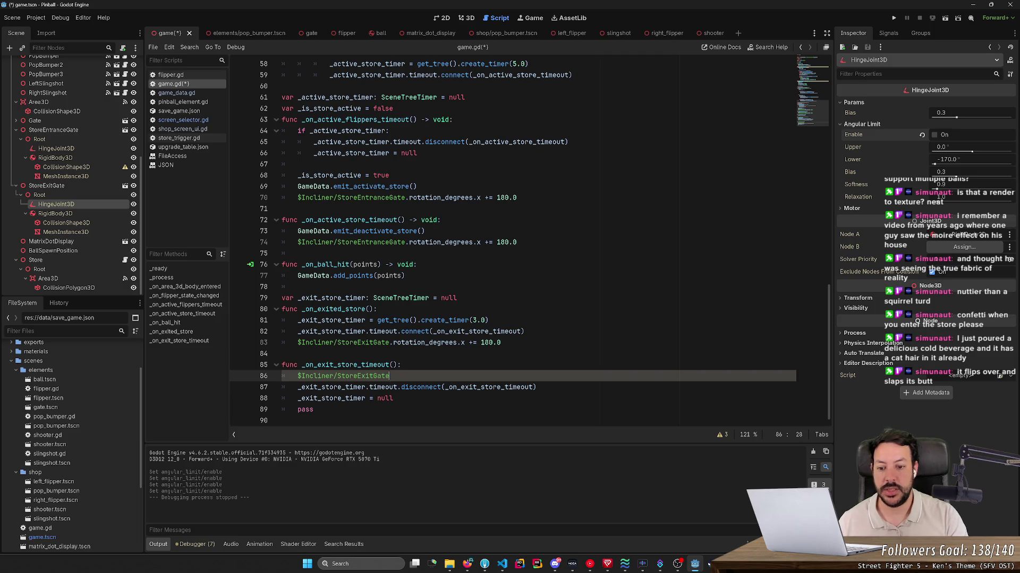
{"action": "type", "text": "/Hi"}
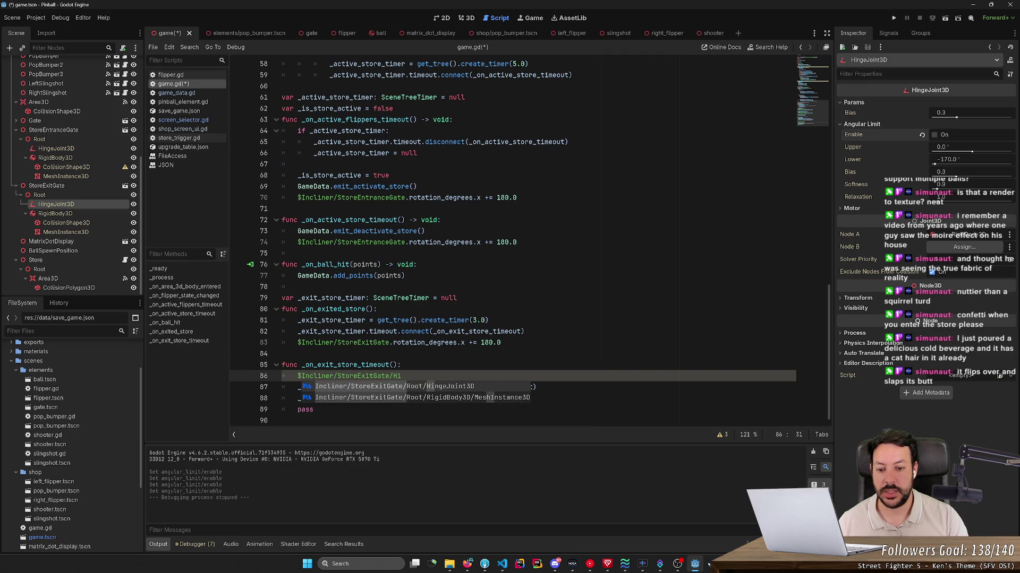
{"action": "key", "text": "Return"}
{"action": "type", "text": "."}
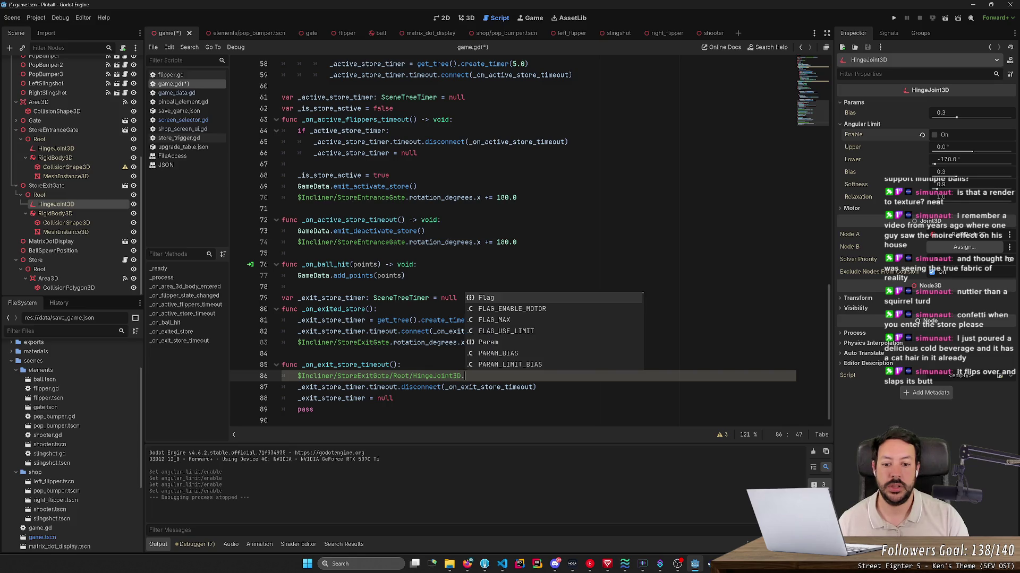
{"action": "type", "text": "set"}
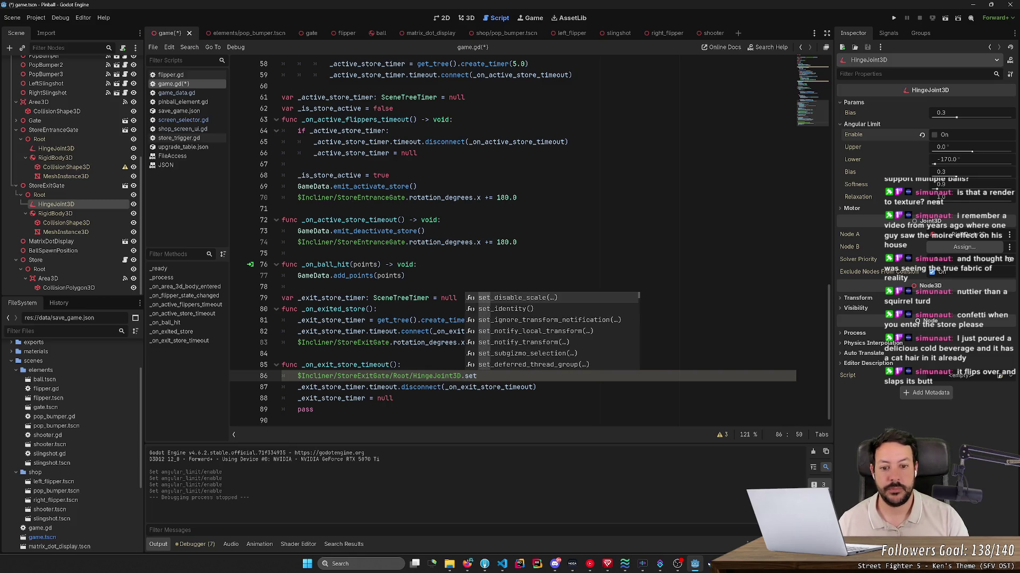
{"action": "key", "text": "BackSpace"}
{"action": "key", "text": "BackSpace"}
{"action": "key", "text": "BackSpace"}
{"action": "type", "text": "e"}
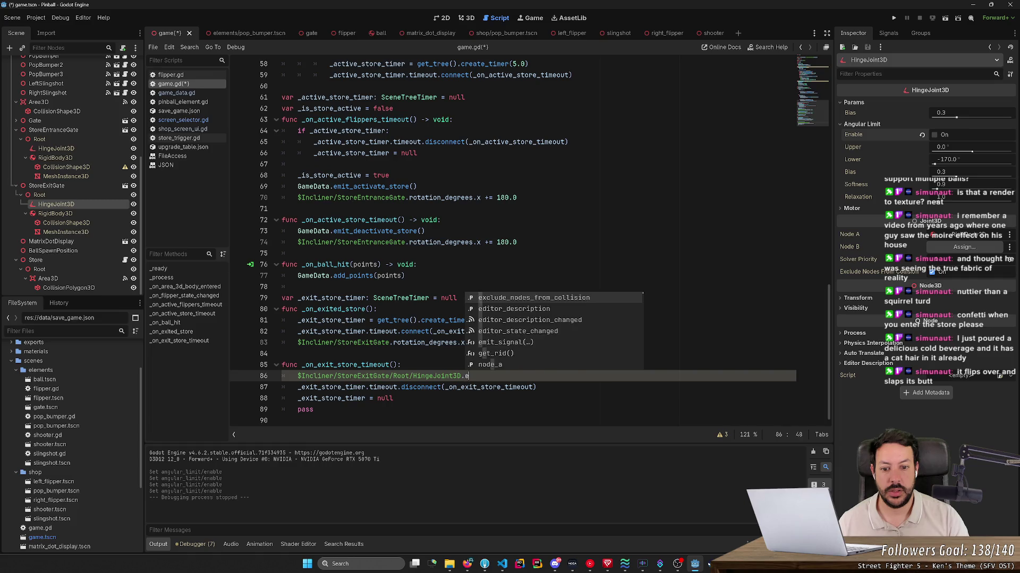
{"action": "key", "text": "BackSpace"}
{"action": "type", "text": "set_"}
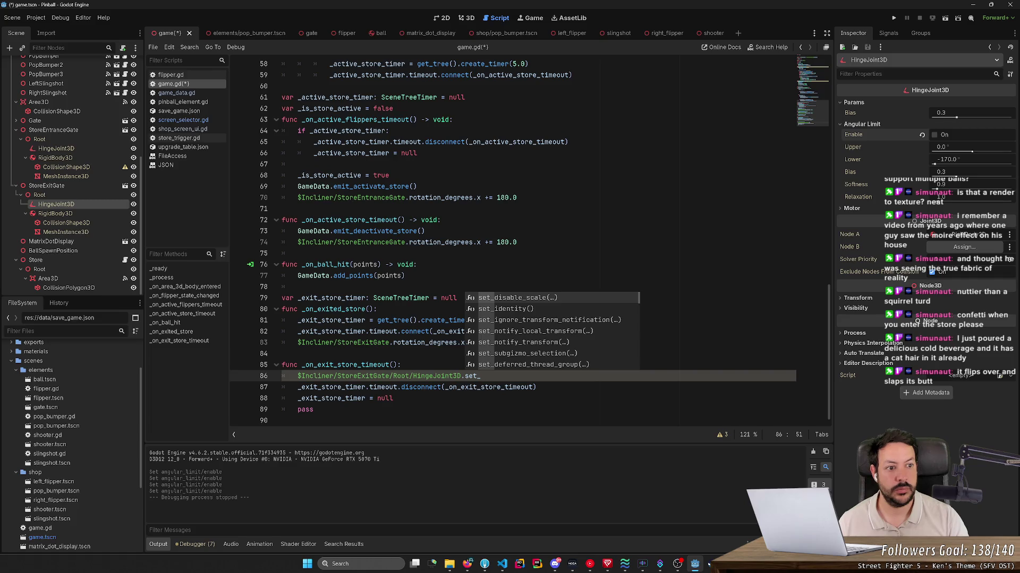
{"action": "type", "text": "para"}
{"action": "key", "text": "BackSpace"}
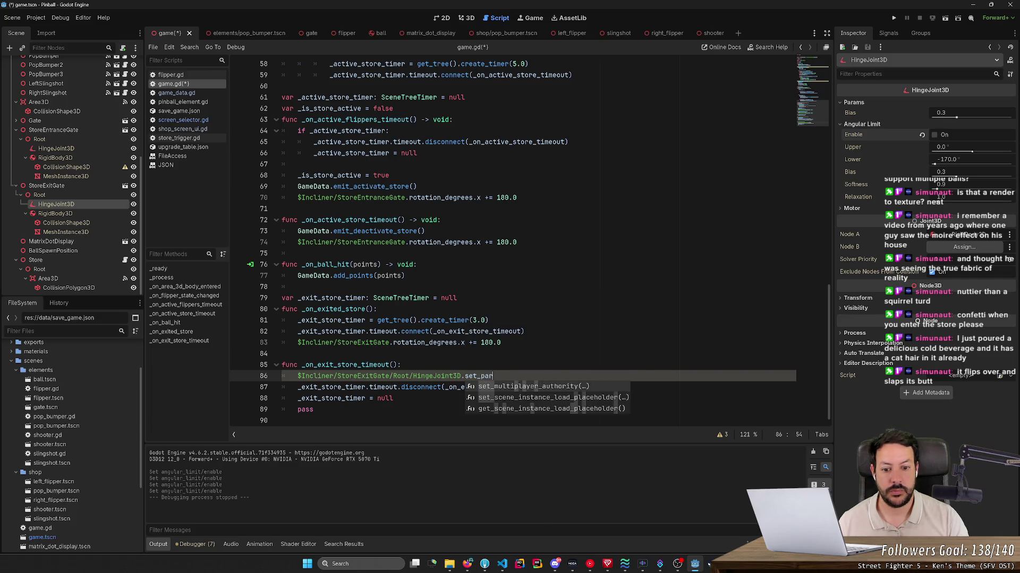
{"action": "key", "text": "BackSpace"}
{"action": "key", "text": "BackSpace"}
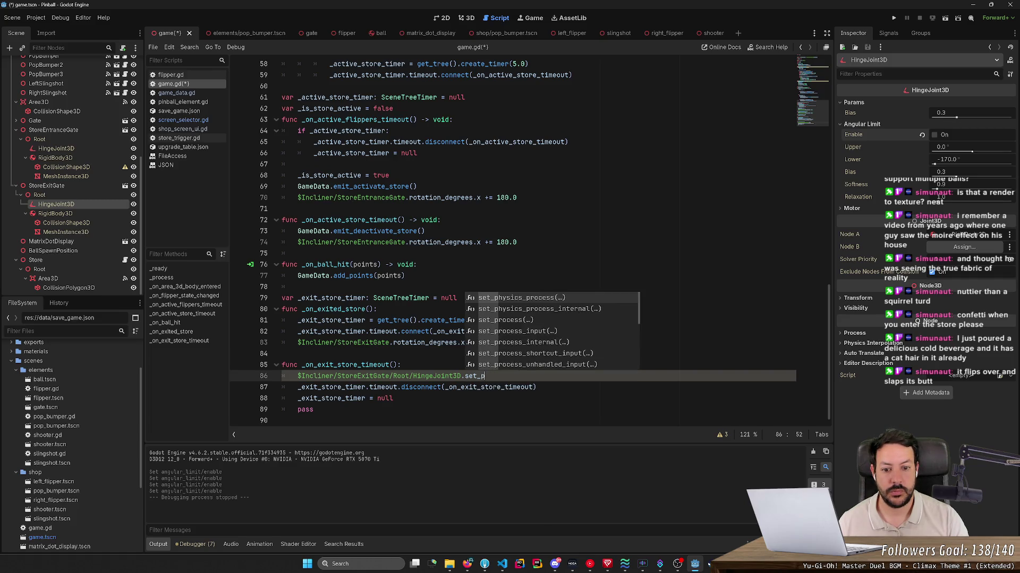
{"action": "key", "text": "BackSpace"}
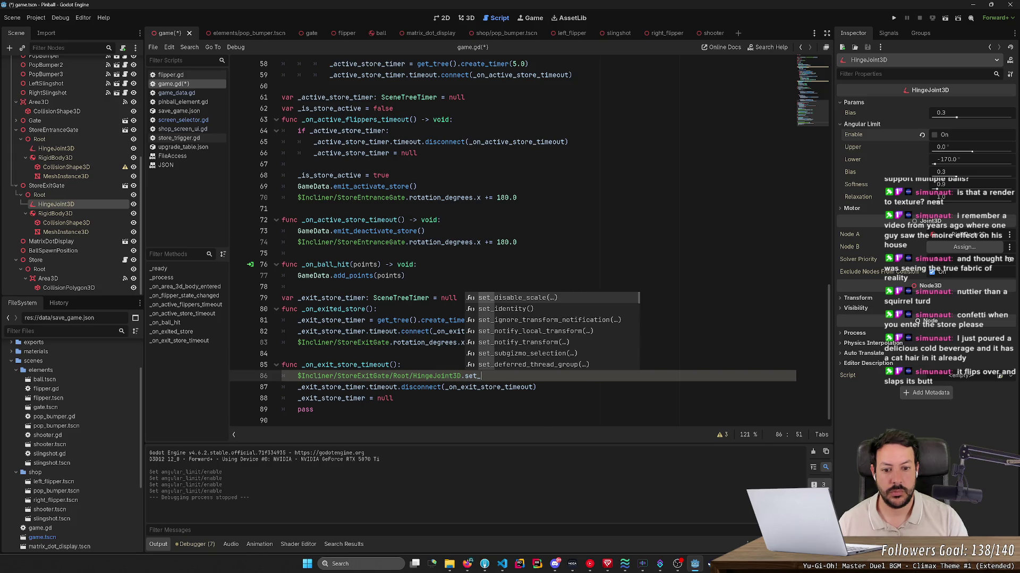
{"action": "scroll", "coordinate": [572, 330], "scroll_direction": "down", "scroll_amount": 2}
{"action": "scroll", "coordinate": [572, 329], "scroll_direction": "down", "scroll_amount": 2}
{"action": "scroll", "coordinate": [572, 329], "scroll_direction": "down", "scroll_amount": 2}
{"action": "scroll", "coordinate": [572, 329], "scroll_direction": "down", "scroll_amount": 2}
{"action": "scroll", "coordinate": [572, 329], "scroll_direction": "down", "scroll_amount": 2}
{"action": "scroll", "coordinate": [572, 329], "scroll_direction": "down", "scroll_amount": 2}
{"action": "scroll", "coordinate": [572, 329], "scroll_direction": "down", "scroll_amount": 2}
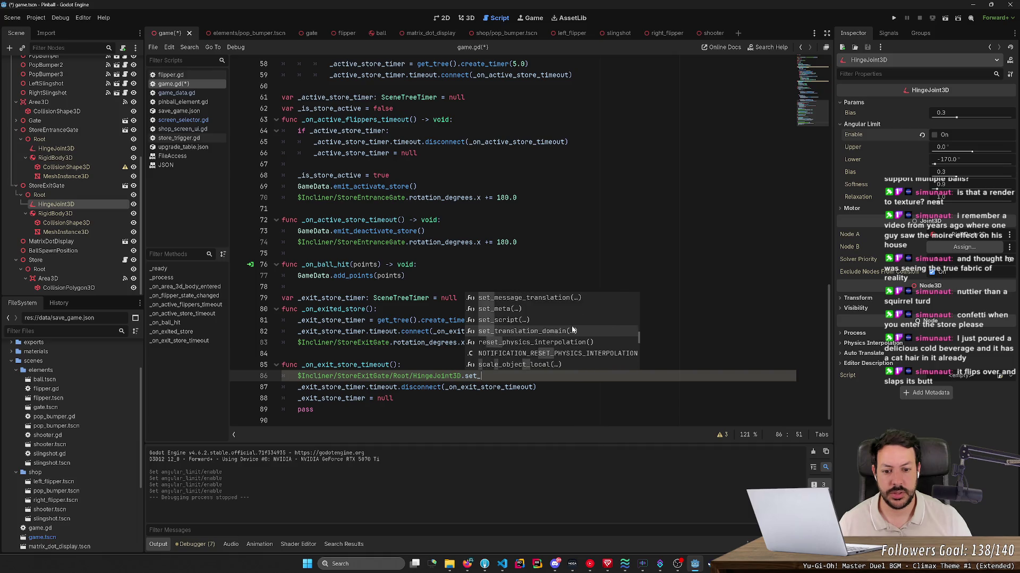
{"action": "scroll", "coordinate": [572, 330], "scroll_direction": "down", "scroll_amount": 2}
{"action": "scroll", "coordinate": [573, 330], "scroll_direction": "down", "scroll_amount": 2}
{"action": "scroll", "coordinate": [572, 328], "scroll_direction": "down", "scroll_amount": 2}
{"action": "scroll", "coordinate": [572, 329], "scroll_direction": "down", "scroll_amount": 2}
- Try set_flag and FLAG constant completions, then remove the unfinished hinge joint call from line 86
{"action": "key", "text": "Down"}
{"action": "key", "text": "Down"}
{"action": "key", "text": "Down"}
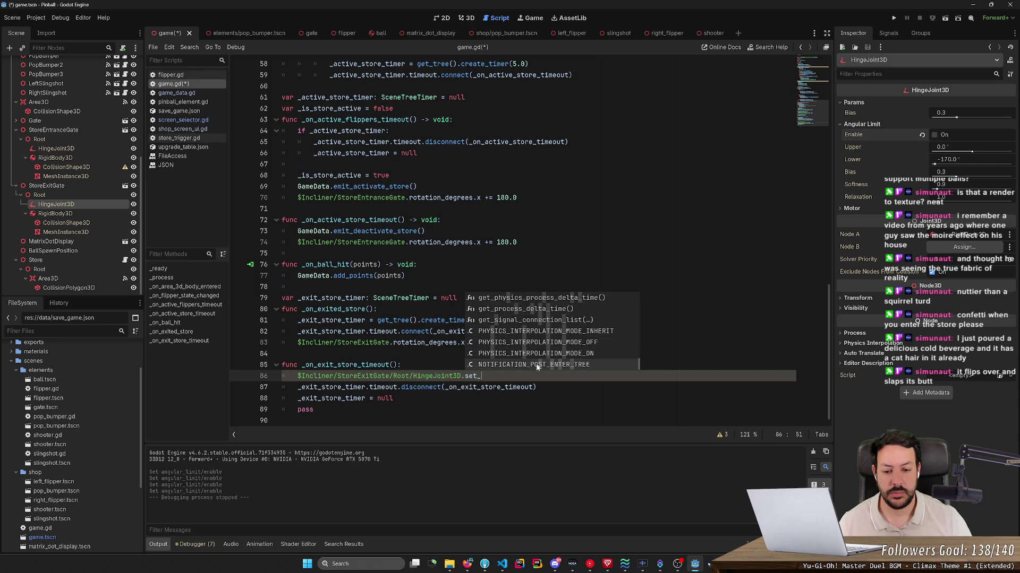
{"action": "type", "text": "fla"}
{"action": "key", "text": "BackSpace"}
{"action": "key", "text": "BackSpace"}
{"action": "key", "text": "BackSpace"}
{"action": "key", "text": "BackSpace"}
{"action": "key", "text": "BackSpace"}
{"action": "key", "text": "BackSpace"}
{"action": "type", "text": "g"}
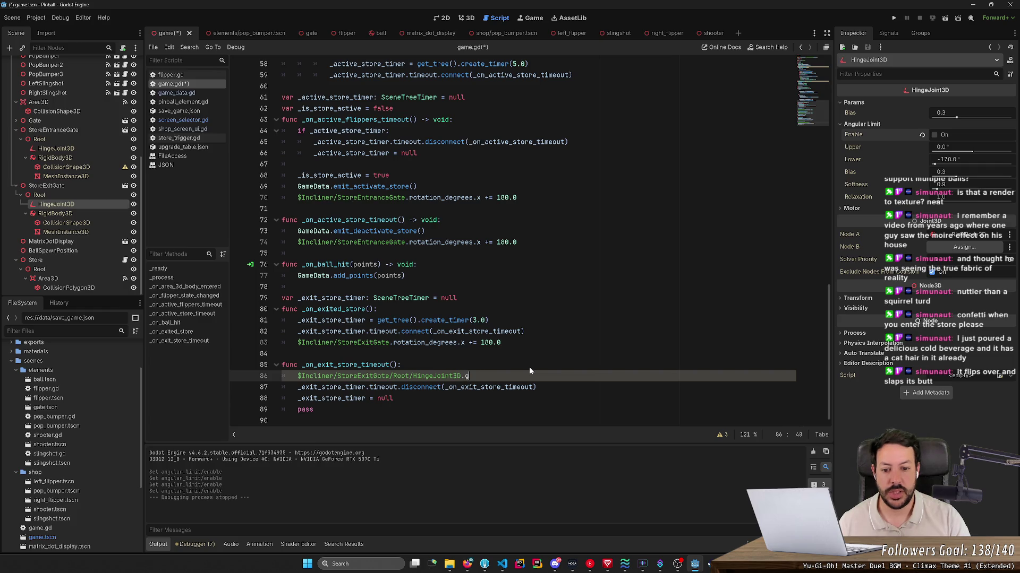
{"action": "key", "text": "BackSpace"}
{"action": "type", "text": "flag"}
{"action": "key", "text": "BackSpace"}
{"action": "key", "text": "BackSpace"}
{"action": "key", "text": "BackSpace"}
{"action": "type", "text": "set_"}
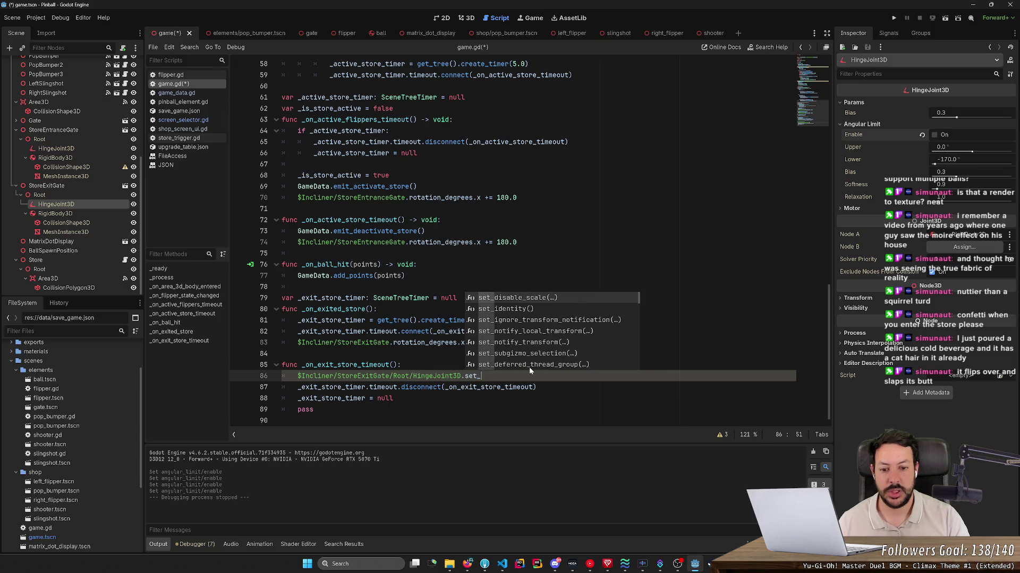
{"action": "type", "text": "valie"}
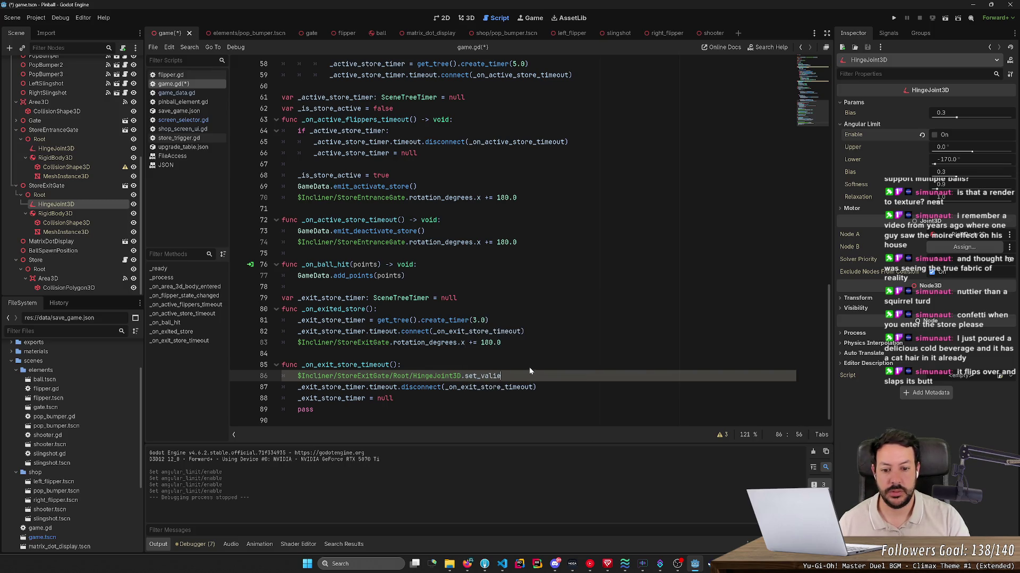
{"action": "key", "text": "BackSpace"}
{"action": "key", "text": "BackSpace"}
{"action": "key", "text": "BackSpace"}
{"action": "key", "text": "BackSpace"}
{"action": "key", "text": "BackSpace"}
{"action": "key", "text": "BackSpace"}
{"action": "key", "text": "BackSpace"}
{"action": "key", "text": "BackSpace"}
{"action": "key", "text": "BackSpace"}
{"action": "key", "text": "BackSpace"}
{"action": "key", "text": "BackSpace"}
{"action": "key", "text": "BackSpace"}
{"action": "key", "text": "BackSpace"}
{"action": "key", "text": "BackSpace"}
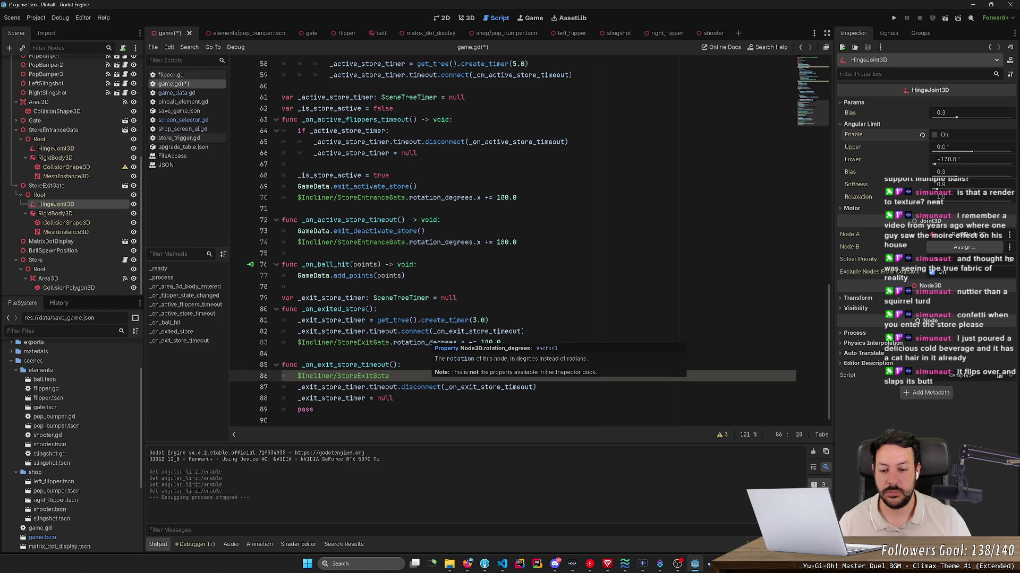
- Copy the rotation code from line 83 onto line 86 as rotation_degrees.x -= 180.0, save and run the game
{"action": "key", "text": "Up"}
{"action": "key", "text": "Up"}
{"action": "key", "text": "Up"}
{"action": "key", "text": "shift+End"}
{"action": "key", "text": "ctrl+c"}
{"action": "key", "text": "Down"}
{"action": "key", "text": "Down"}
{"action": "key", "text": "Down"}
{"action": "key", "text": "ctrl+v"}
{"action": "key", "text": "ctrl+s"}
{"action": "key", "text": "Left"}
{"action": "key", "text": "Left"}
{"action": "key", "text": "Left"}
{"action": "key", "text": "BackSpace"}
{"action": "type", "text": "-"}
{"action": "left_click", "coordinate": [894, 18]}
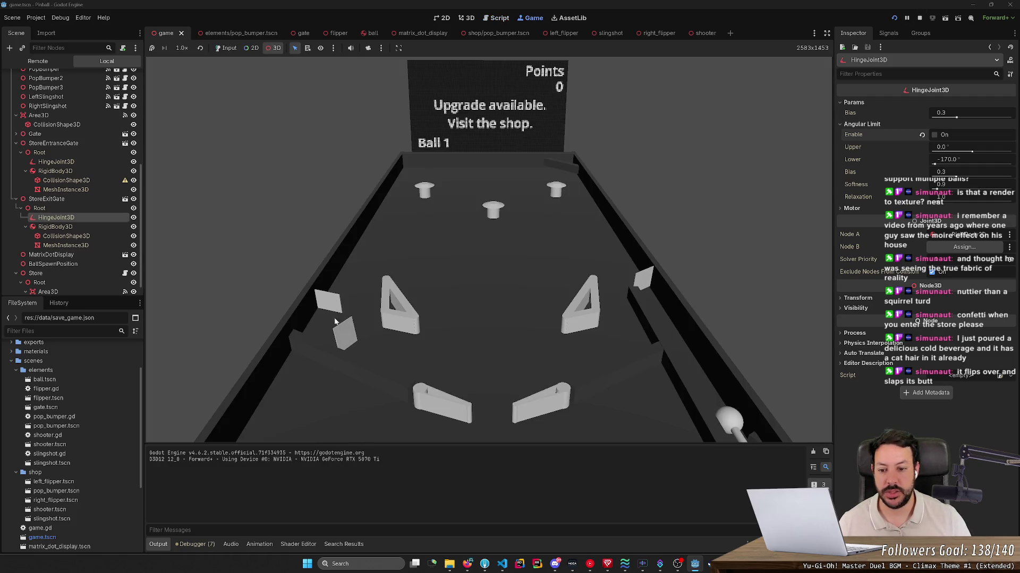
- Enable input in the Game view, restart, launch the ball into the shop, then stop the game
{"action": "left_click", "coordinate": [336, 322]}
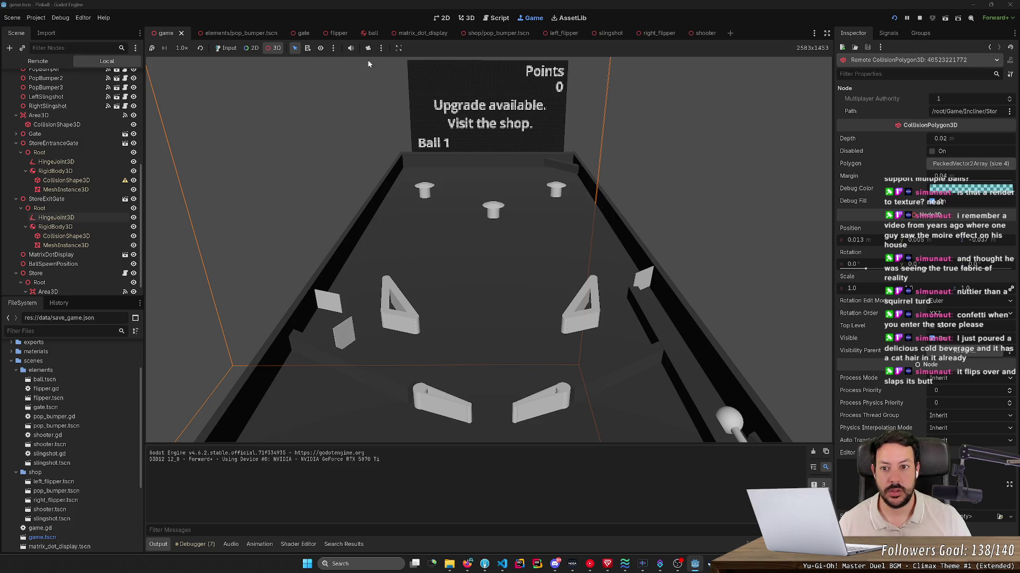
{"action": "left_click", "coordinate": [227, 48]}
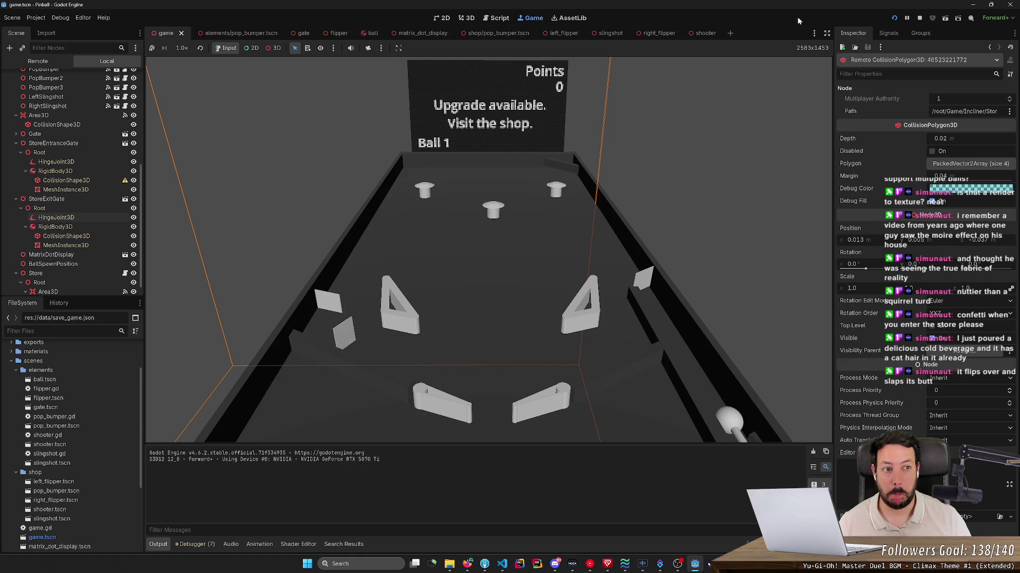
{"action": "left_click", "coordinate": [895, 18]}
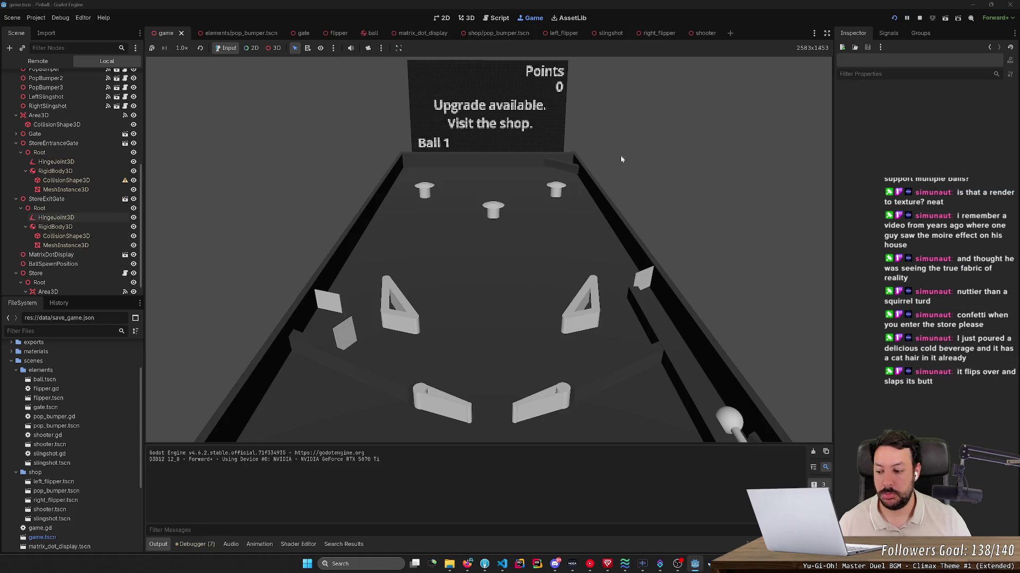
{"action": "key", "text": "space"}
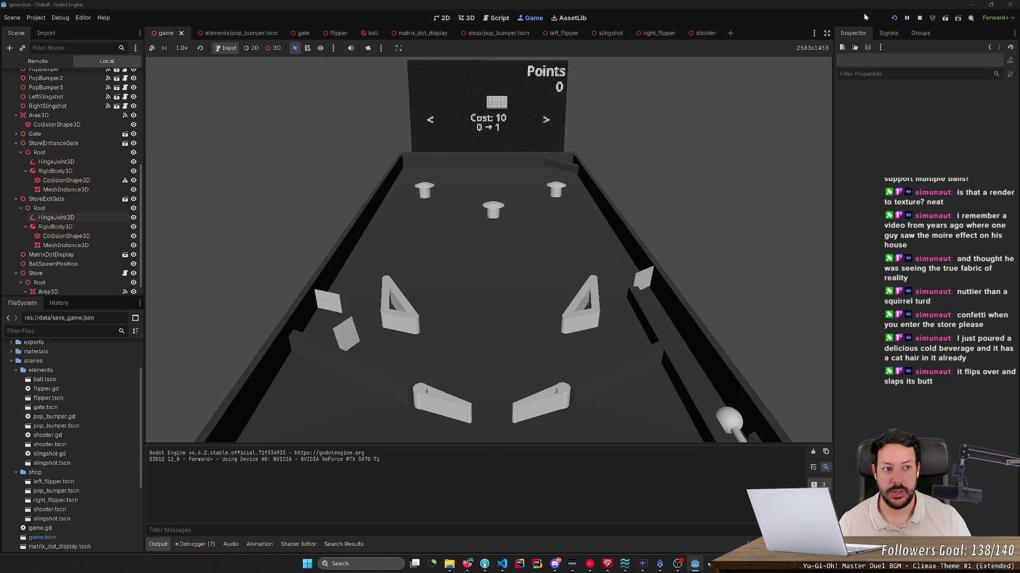
{"action": "left_click", "coordinate": [920, 19]}
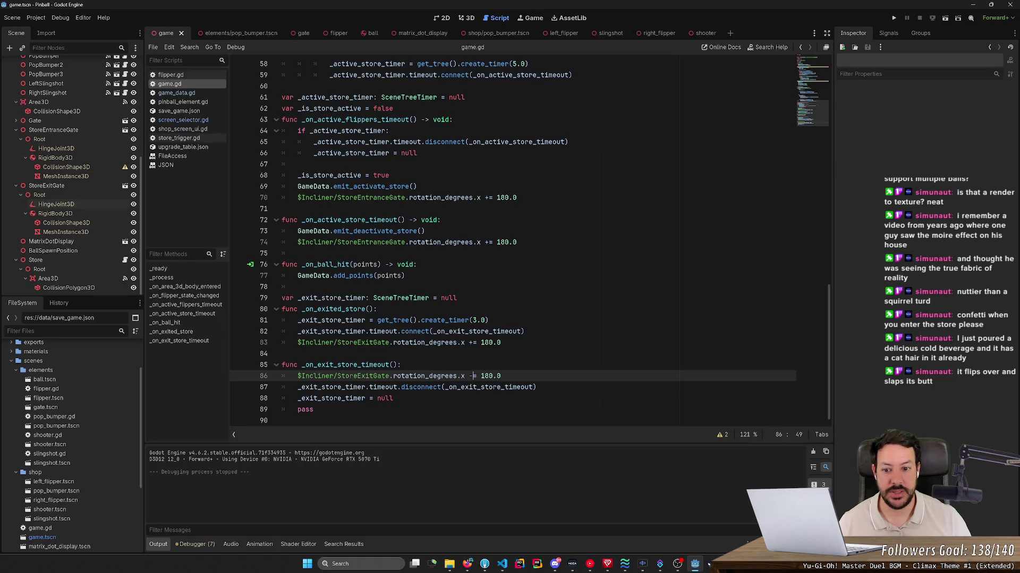
- In the 3D view select StoreExitGate's HingeJoint3D, tick Angular Limit Enable, and run the game
{"action": "left_click", "coordinate": [465, 18]}
{"action": "left_click", "coordinate": [479, 339]}
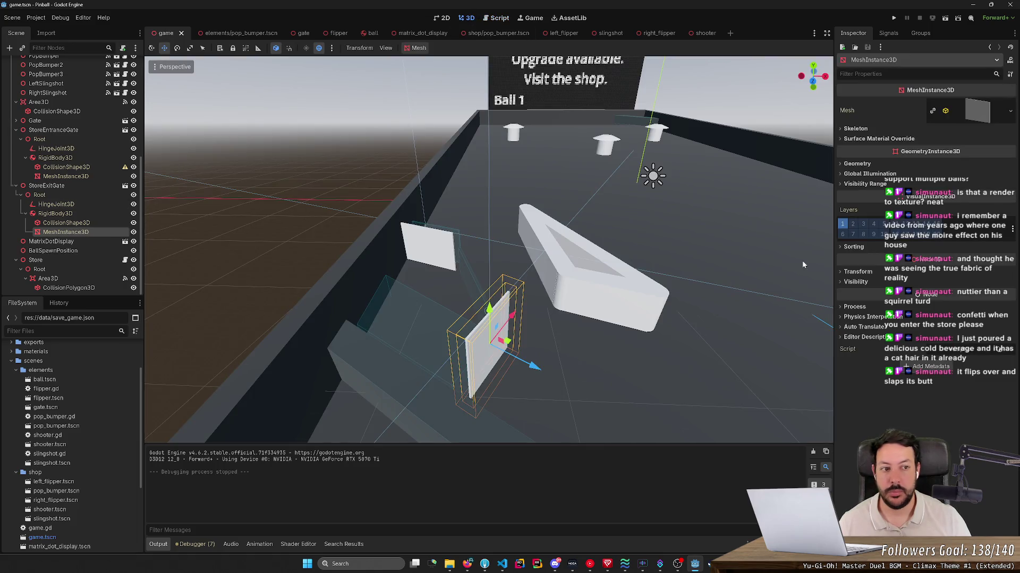
{"action": "left_click", "coordinate": [55, 204]}
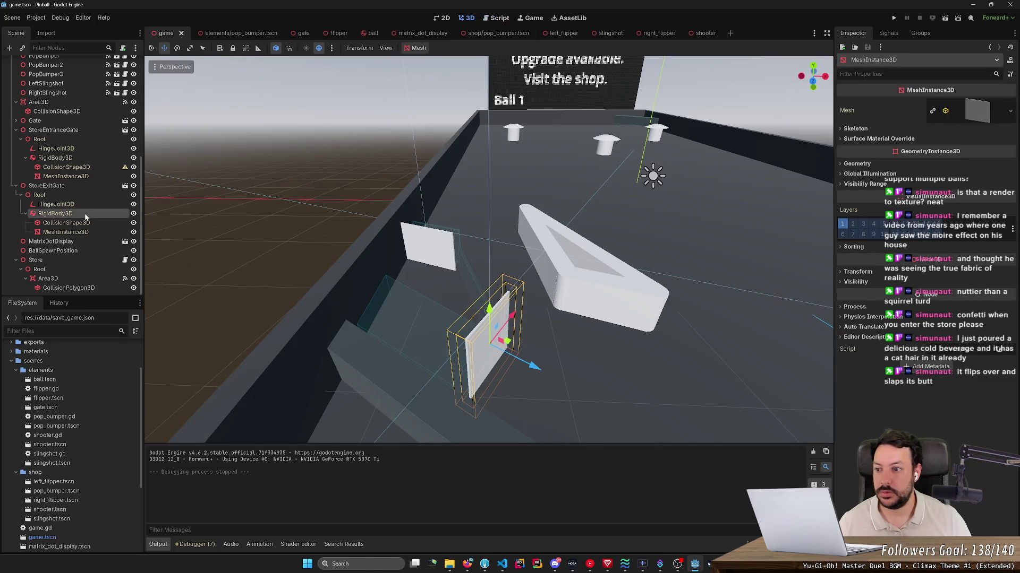
{"action": "left_click", "coordinate": [934, 135]}
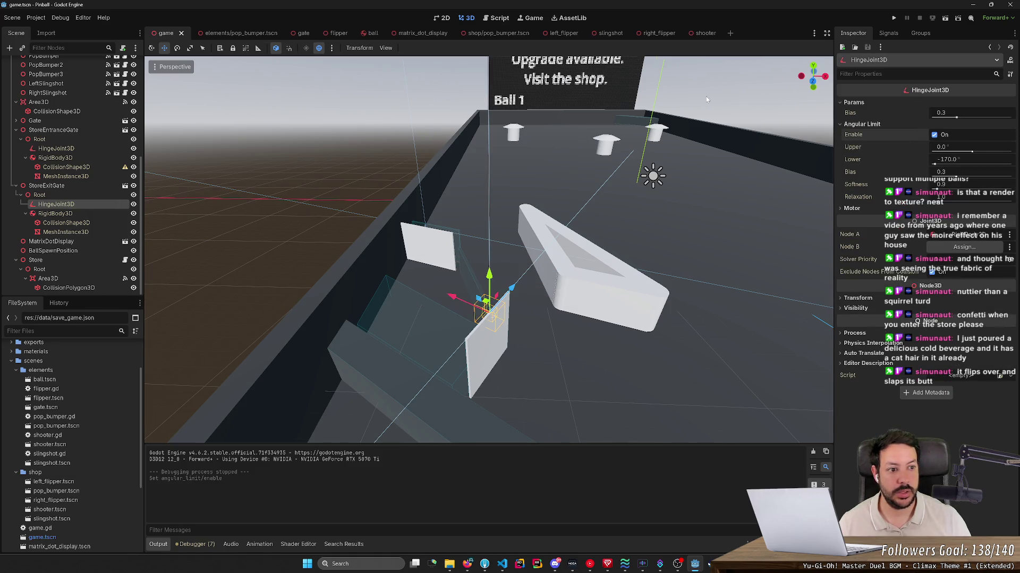
{"action": "left_click", "coordinate": [891, 17]}
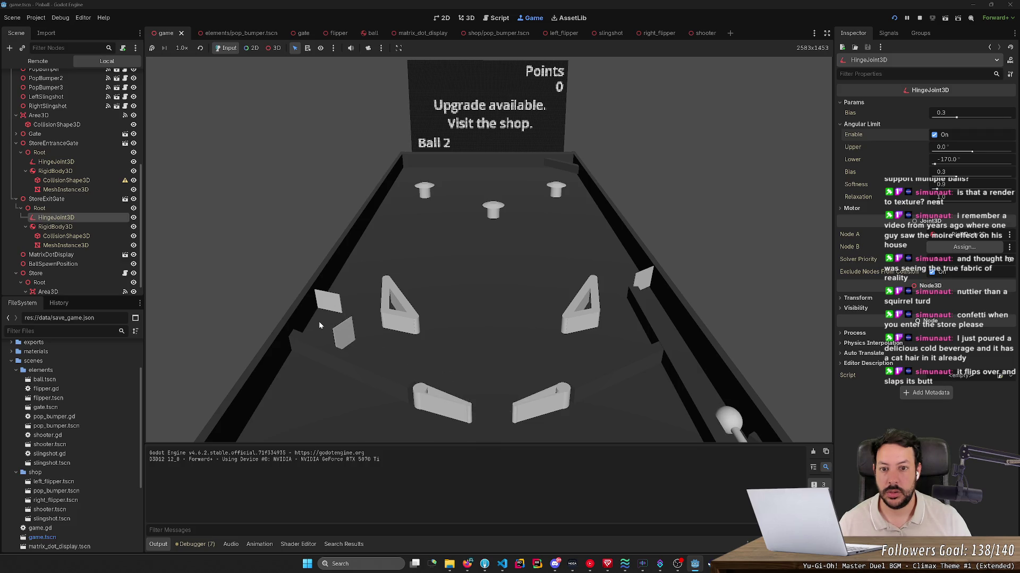
- Play balls through the shop and leave via the exit to watch the gate
{"action": "key", "text": "space"}
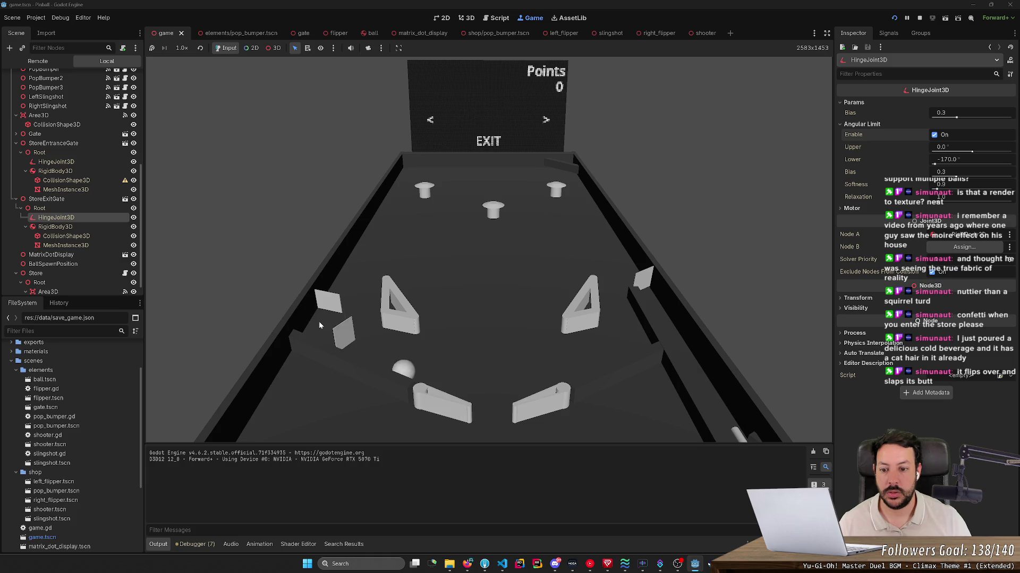
{"action": "key", "text": "space"}
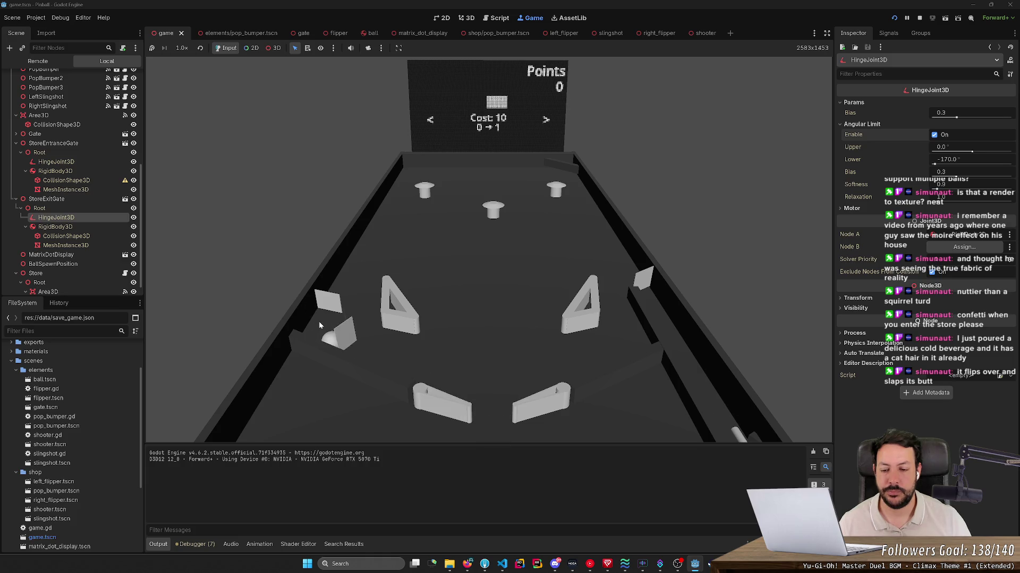
{"action": "key", "text": "Left"}
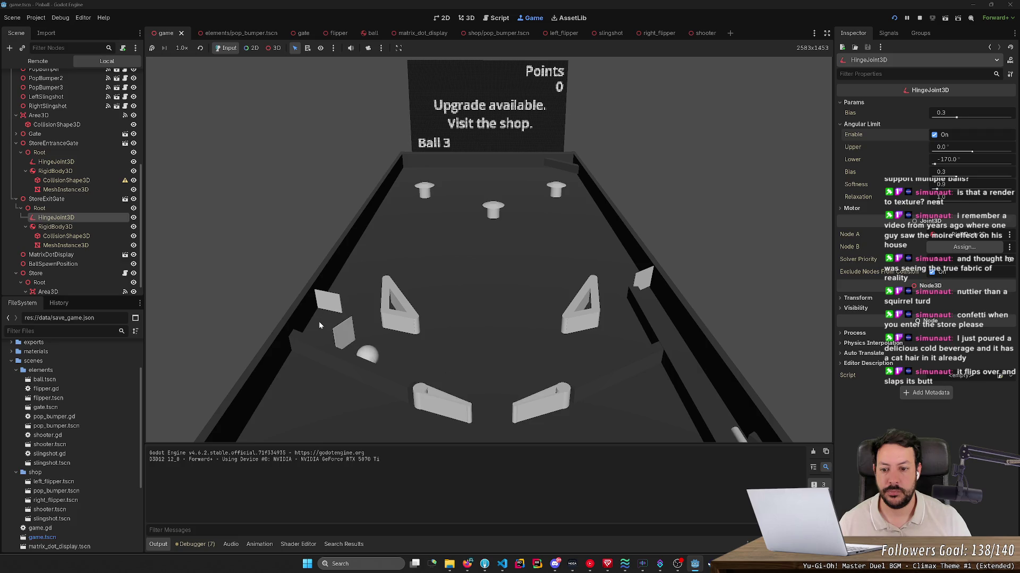
{"action": "key", "text": "space"}
{"action": "key", "text": "Left"}
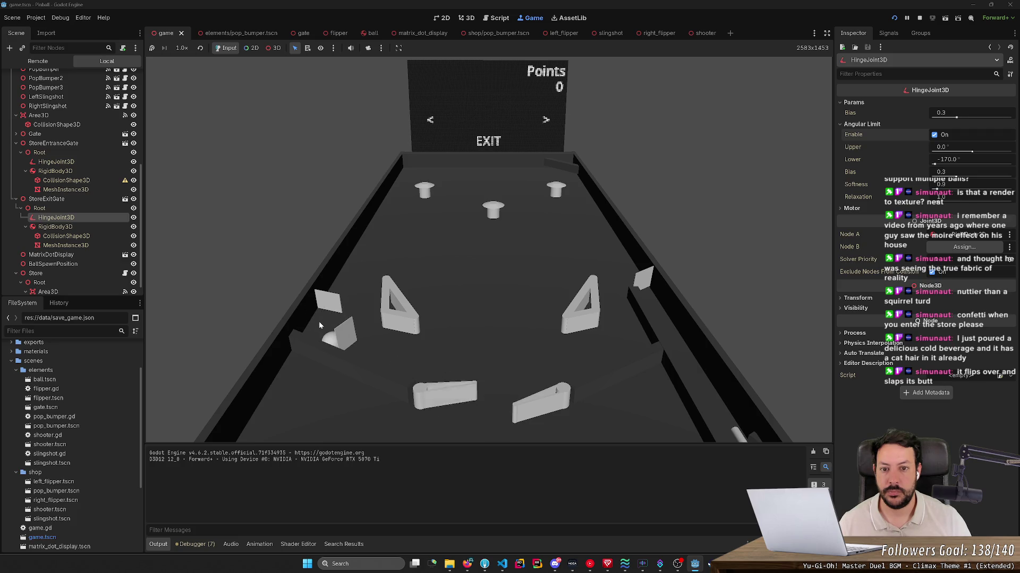
{"action": "key", "text": "Right"}
{"action": "key", "text": "Left"}
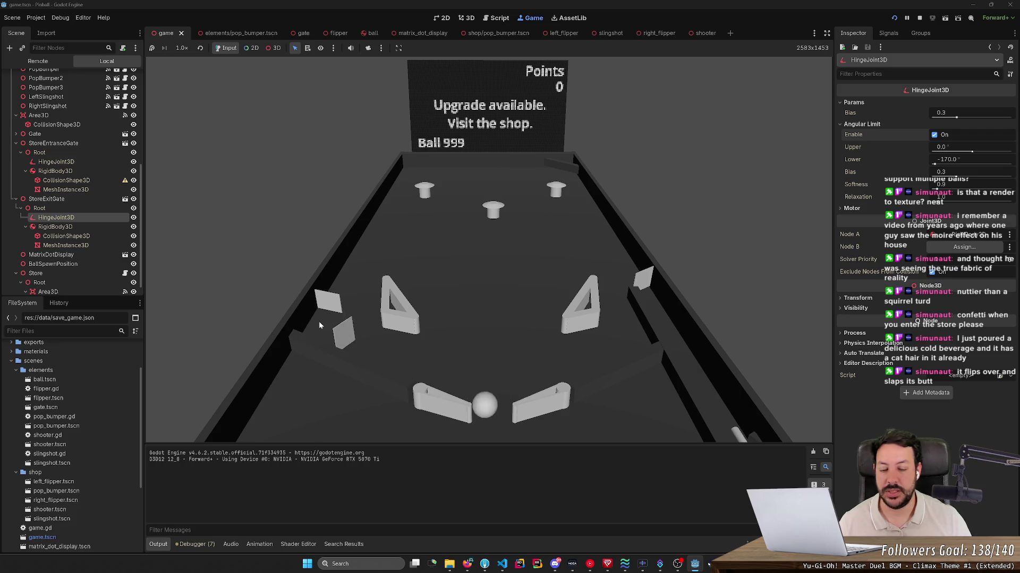
- Stop the game, save the scene and run it again
{"action": "left_click", "coordinate": [918, 18]}
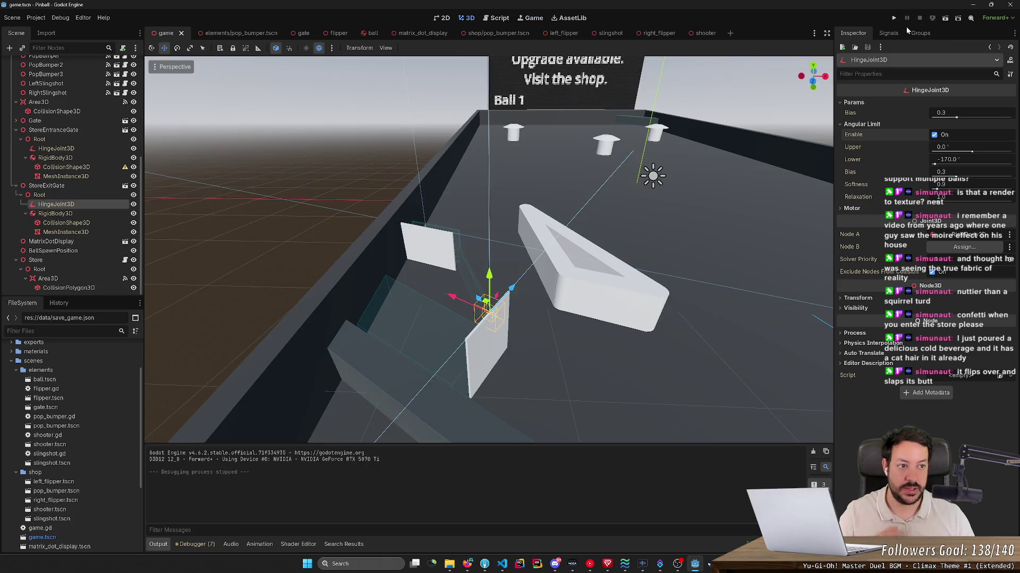
{"action": "key", "text": "ctrl+s"}
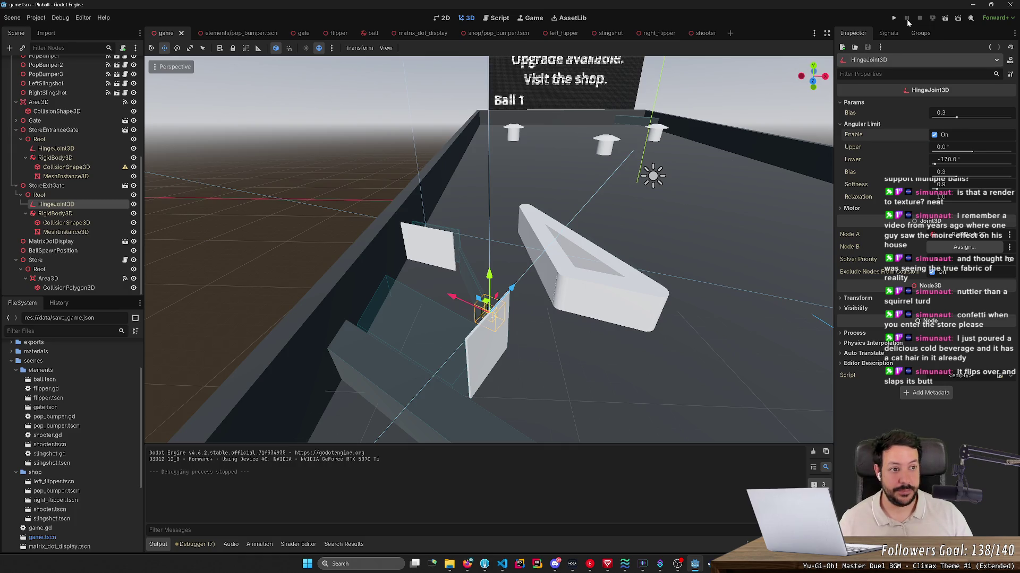
{"action": "left_click", "coordinate": [893, 18]}
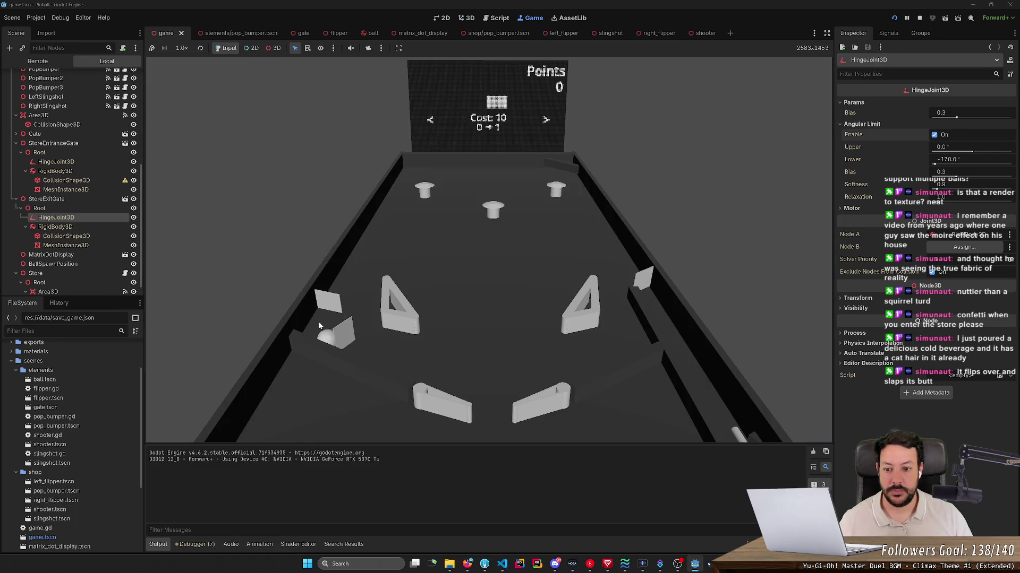
- Cycle the shop options, exit the shop and launch the ball back in
{"action": "key", "text": "Right"}
{"action": "key", "text": "Right"}
{"action": "key", "text": "Right"}
{"action": "key", "text": "Right"}
{"action": "key", "text": "Right"}
{"action": "key", "text": "Right"}
{"action": "key", "text": "Right"}
{"action": "key", "text": "Right"}
{"action": "key", "text": "Right"}
{"action": "key", "text": "Right"}
{"action": "key", "text": "Right"}
{"action": "key", "text": "Left"}
{"action": "key", "text": "Left"}
{"action": "key", "text": "Left"}
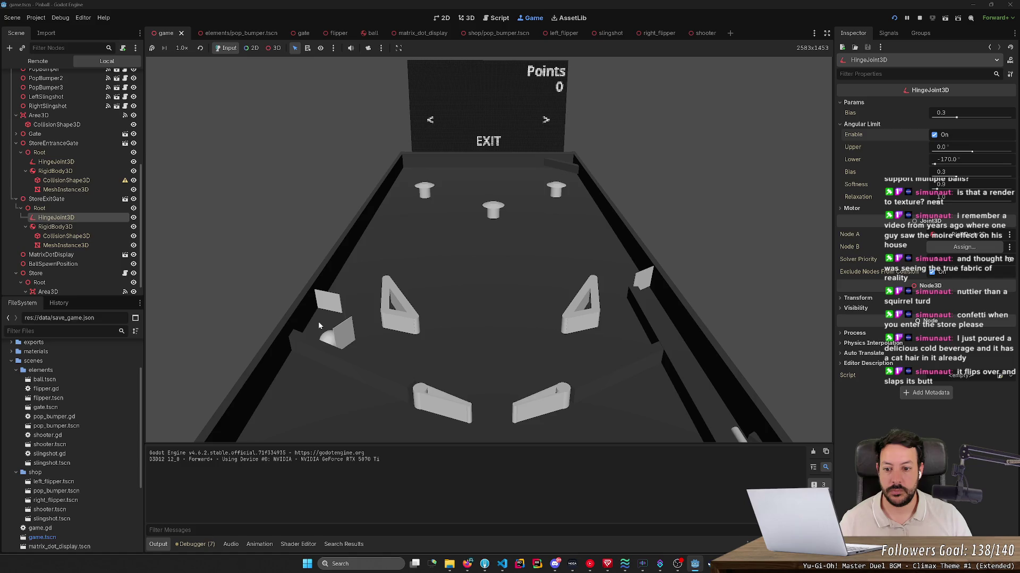
{"action": "key", "text": "Return"}
{"action": "key", "text": "space"}
{"action": "key", "text": "Right"}
{"action": "key", "text": "Return"}
{"action": "key", "text": "Right"}
{"action": "key", "text": "Left"}
- Work the flippers to keep the ball in play, then stop the game
{"action": "key", "text": "Left"}
{"action": "key", "text": "Right"}
{"action": "key", "text": "Left"}
{"action": "key", "text": "Right"}
{"action": "key", "text": "Right"}
{"action": "key", "text": "Left"}
{"action": "key", "text": "Left"}
{"action": "key", "text": "Right"}
{"action": "key", "text": "Left"}
{"action": "key", "text": "Right"}
{"action": "key", "text": "Left"}
{"action": "key", "text": "Right"}
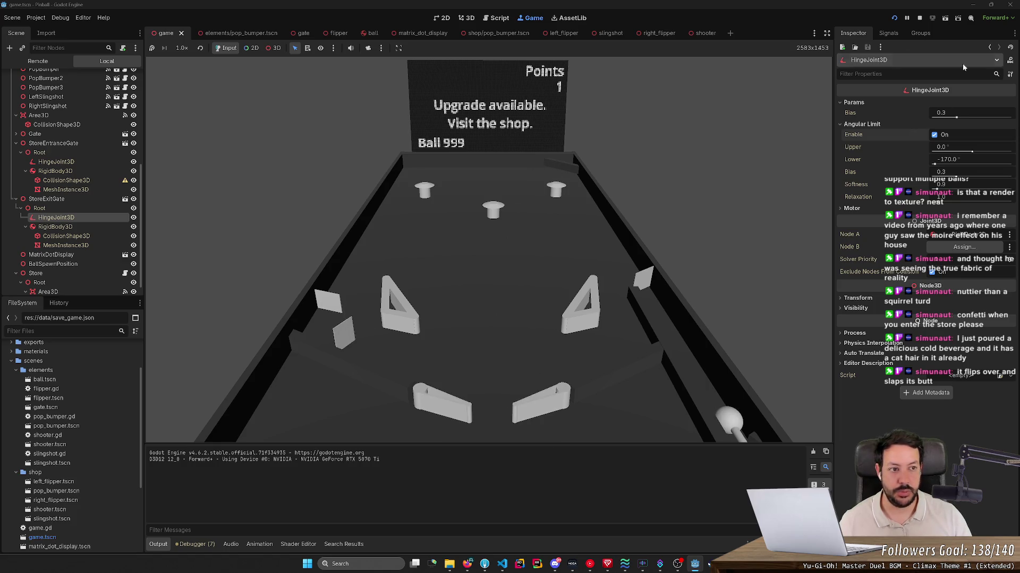
{"action": "left_click", "coordinate": [918, 17]}
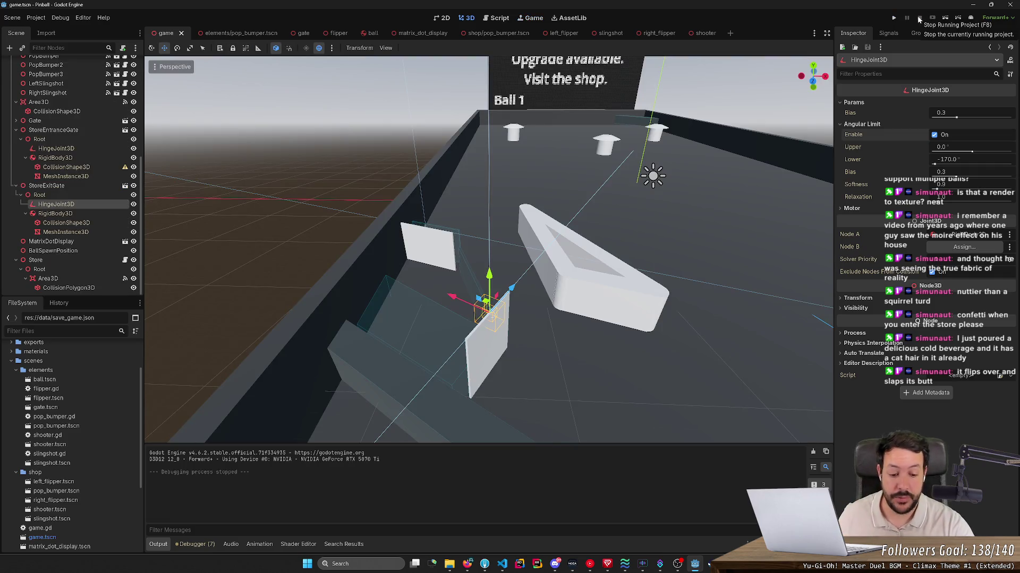